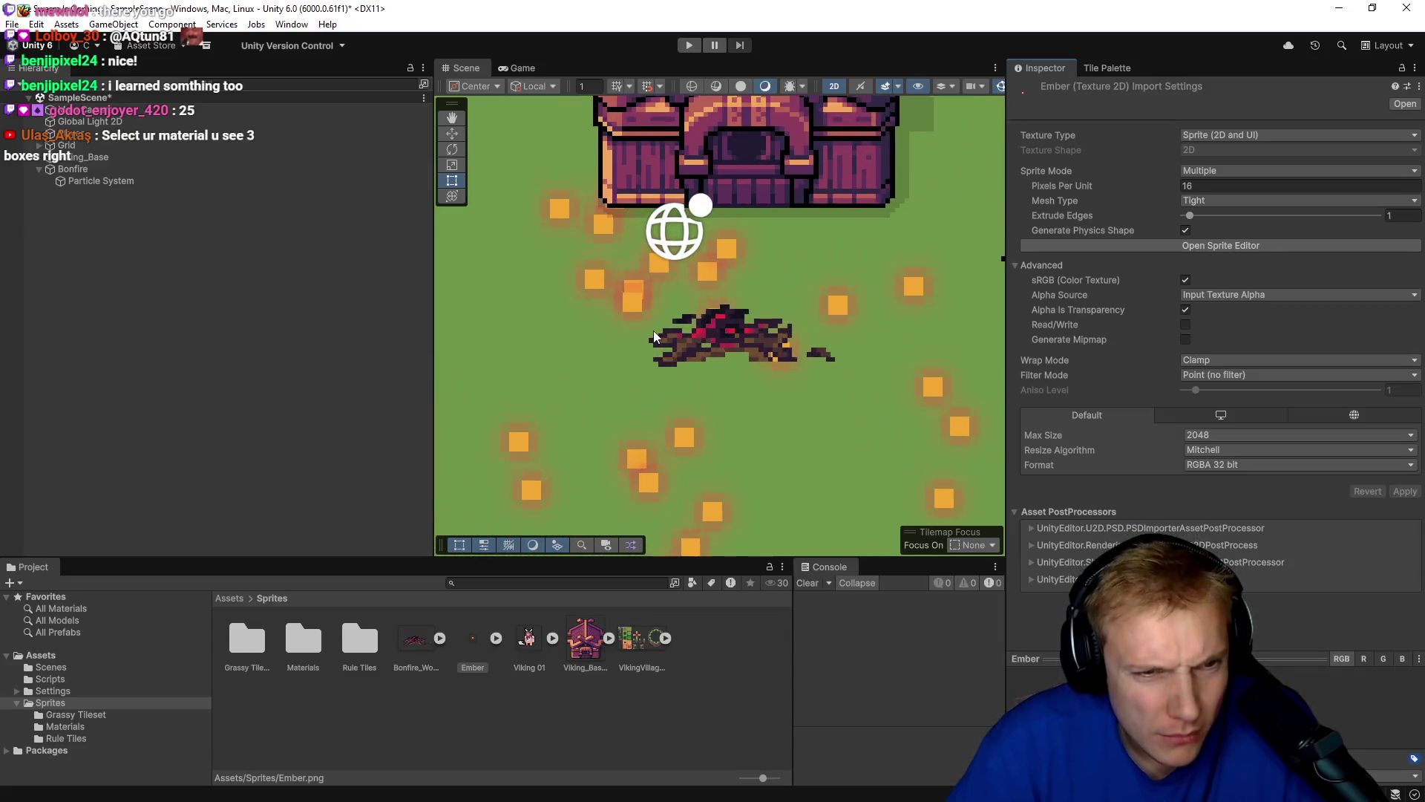
scroll(665, 297, "up", 3)
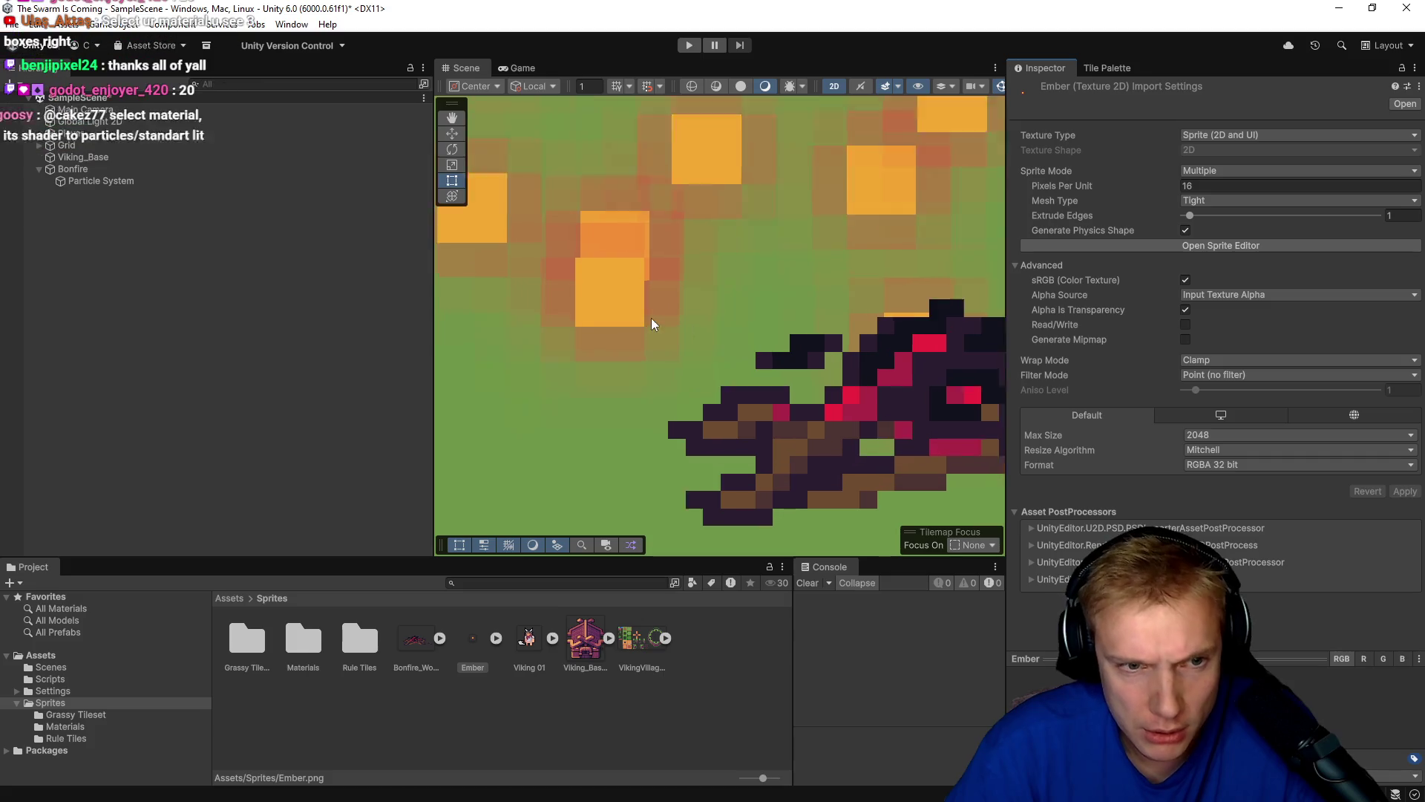
Select the Bonfire's Particle System and restart its 50-ember simulation.
scroll(623, 309, "down", 10)
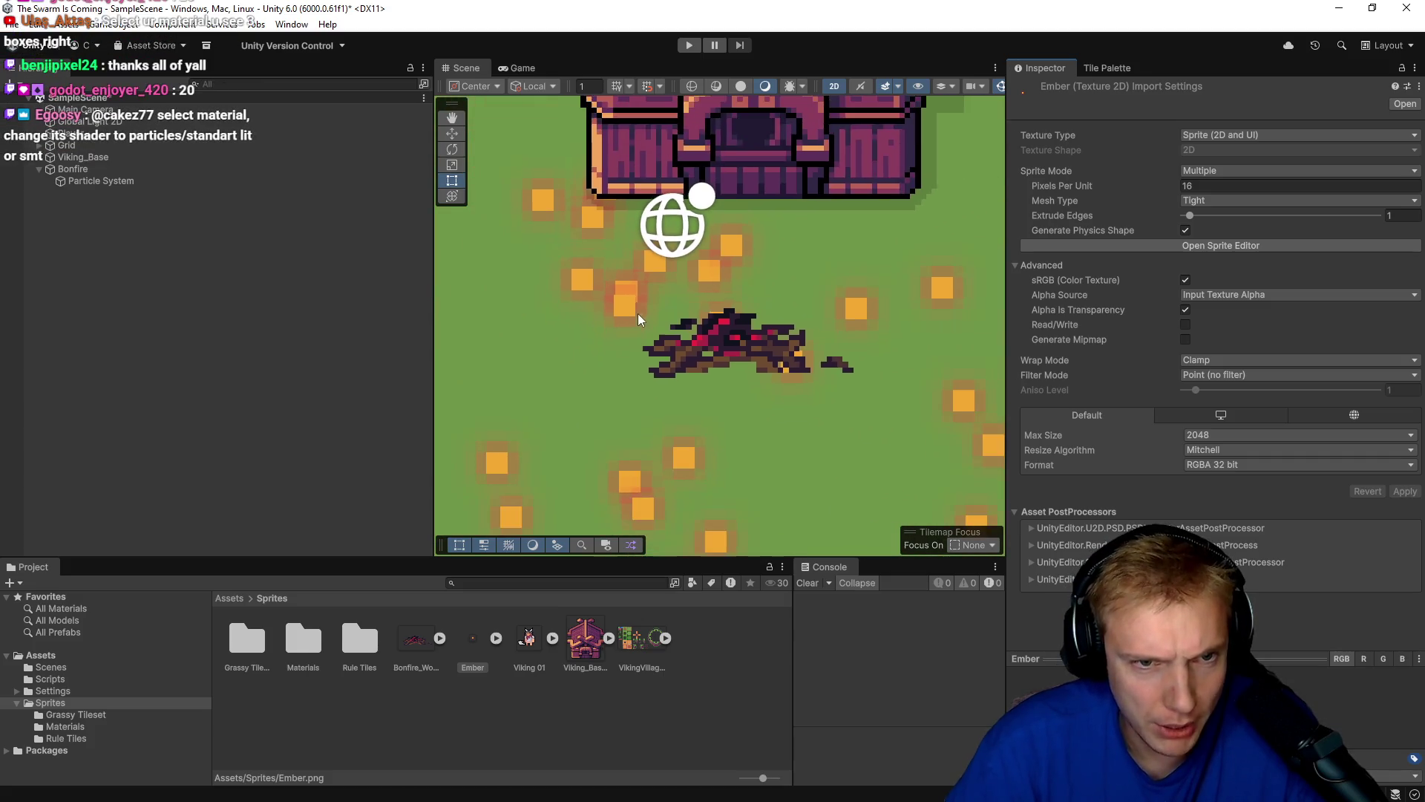
scroll(621, 315, "down", 3)
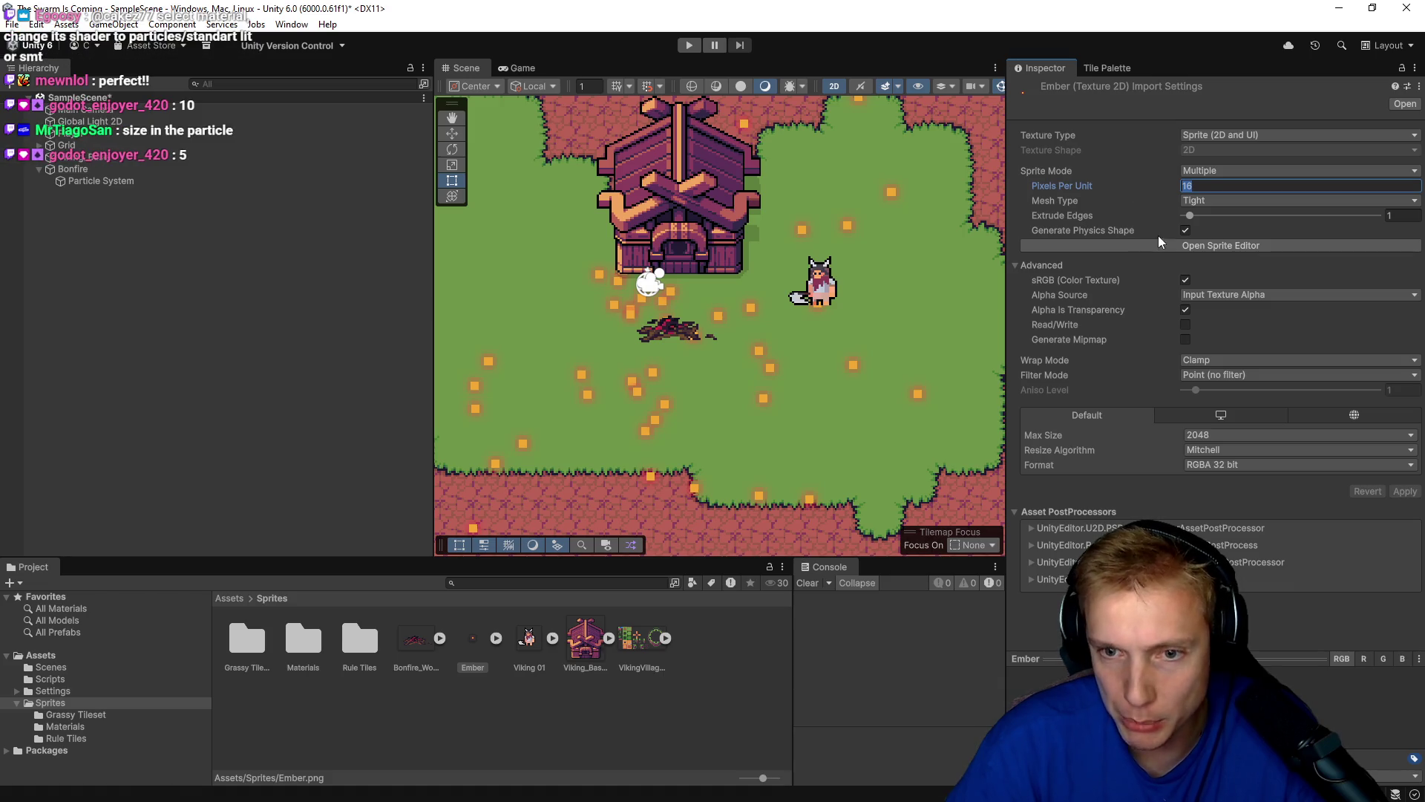
left_click(119, 182)
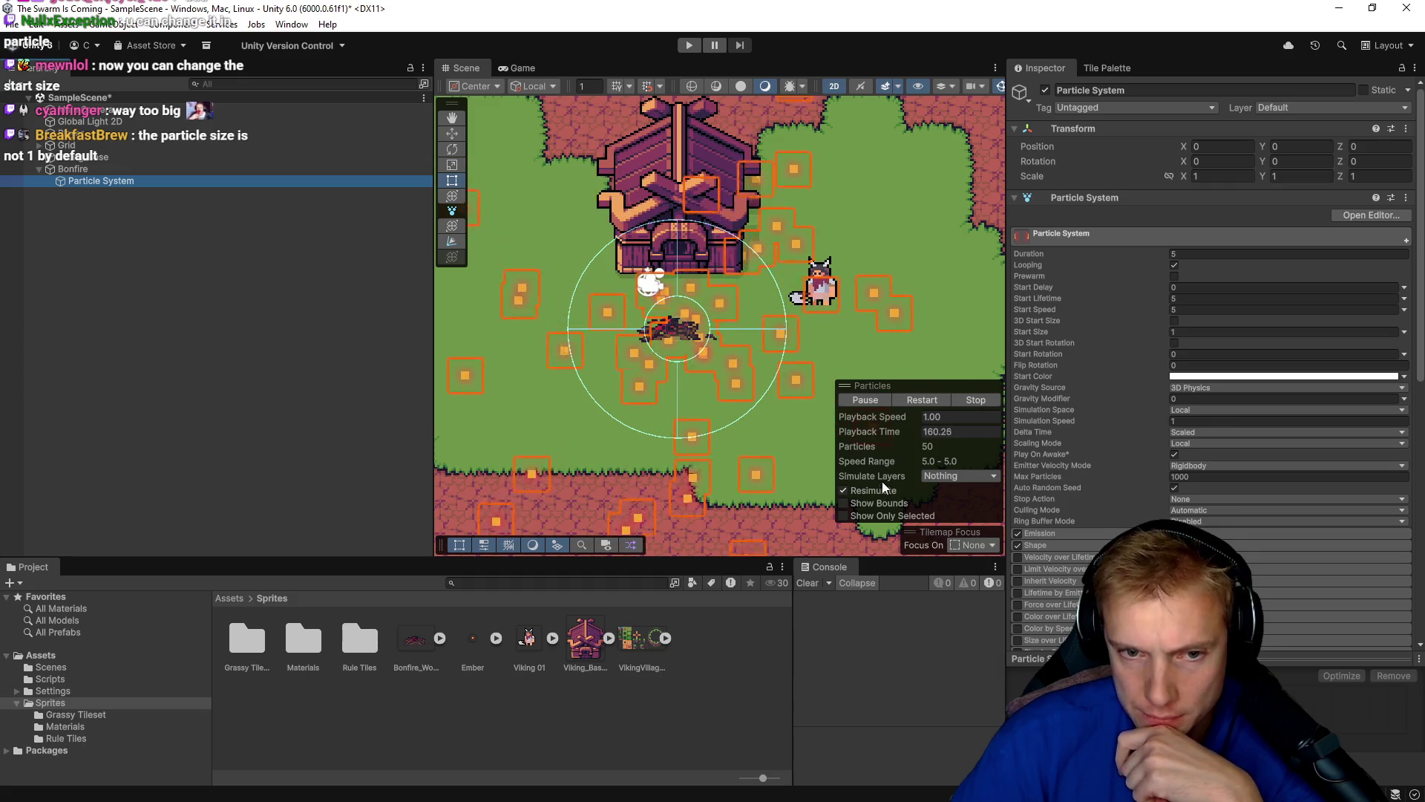
left_click(916, 399)
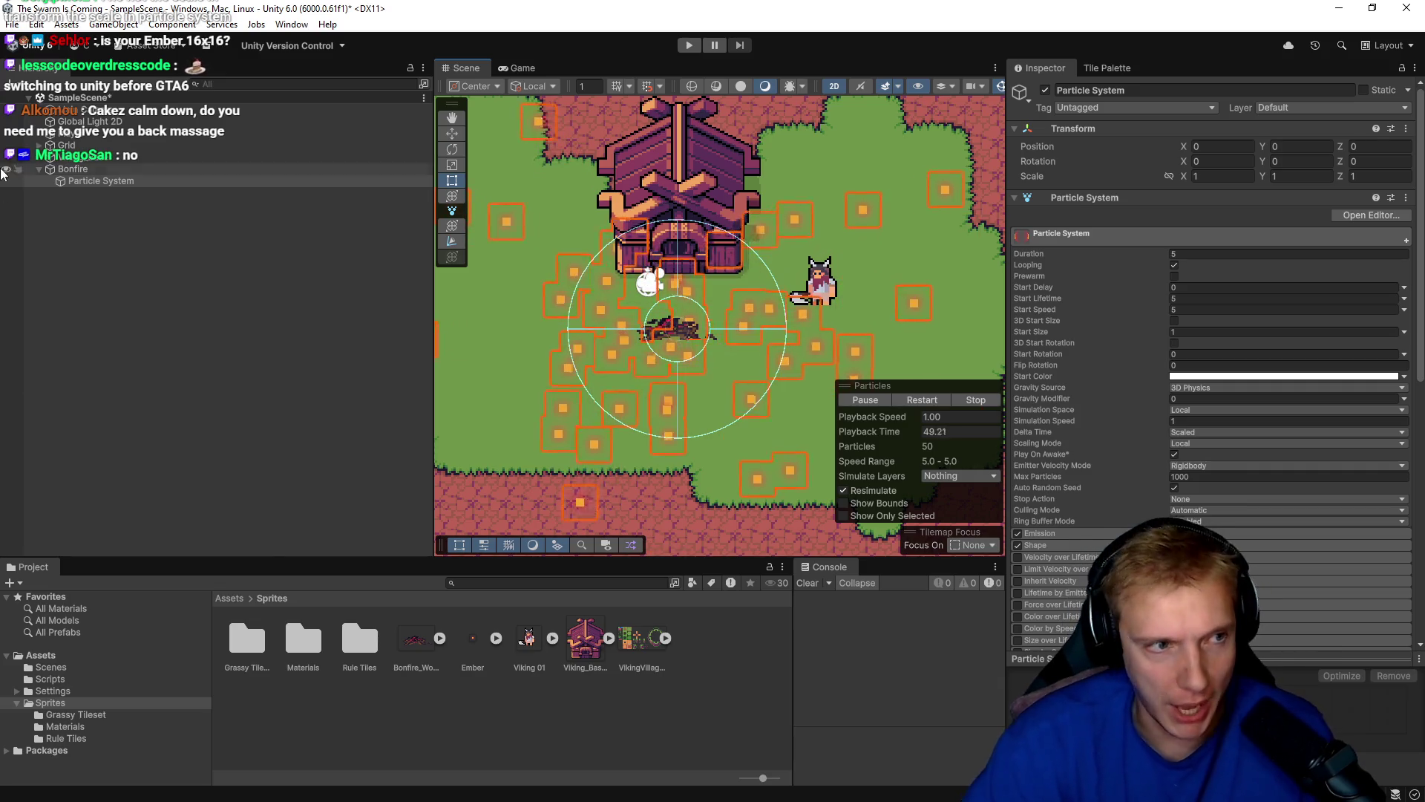
Change the Ember sprite's Pixels Per Unit from 16 to 8.
left_click(473, 638)
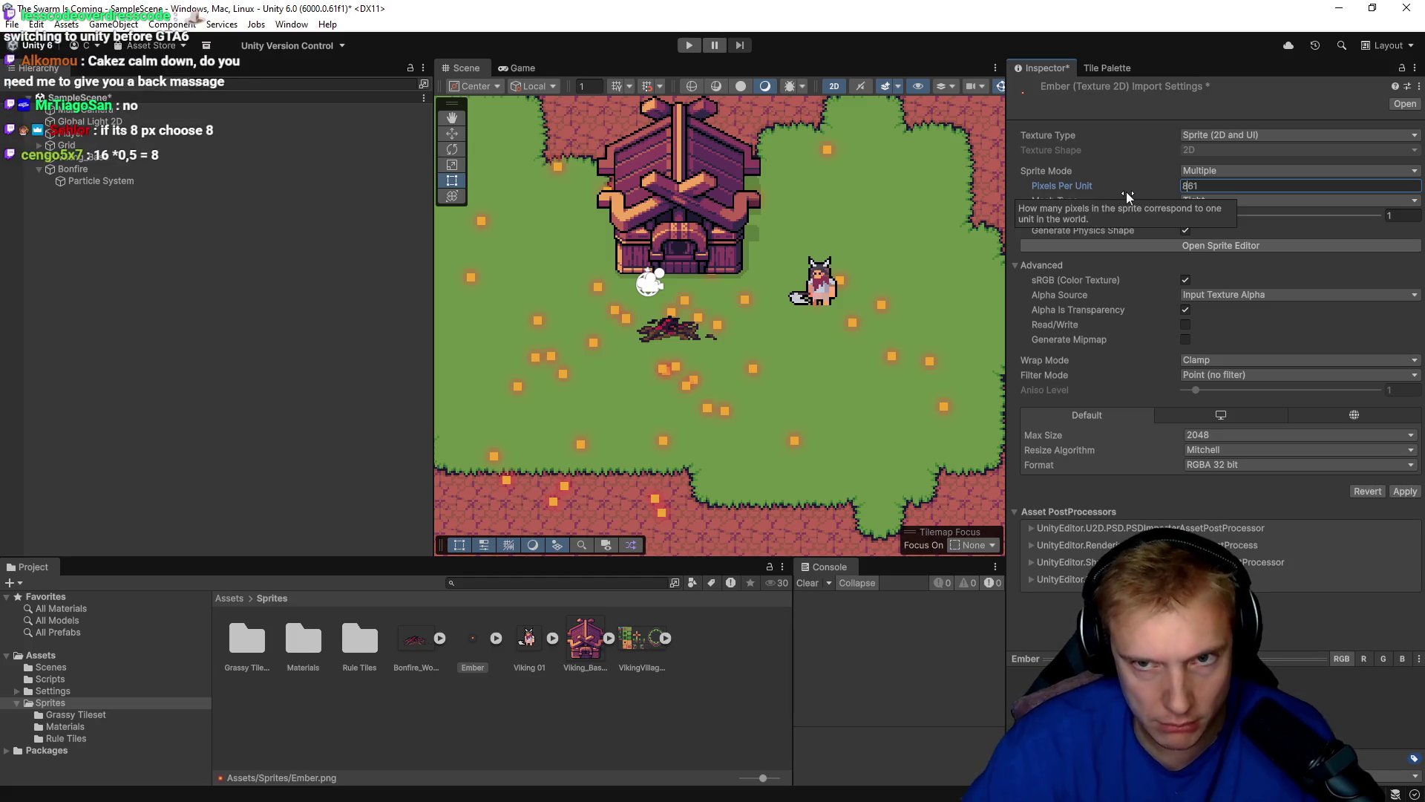
type("8")
key("Delete")
key("Delete")
type("06")
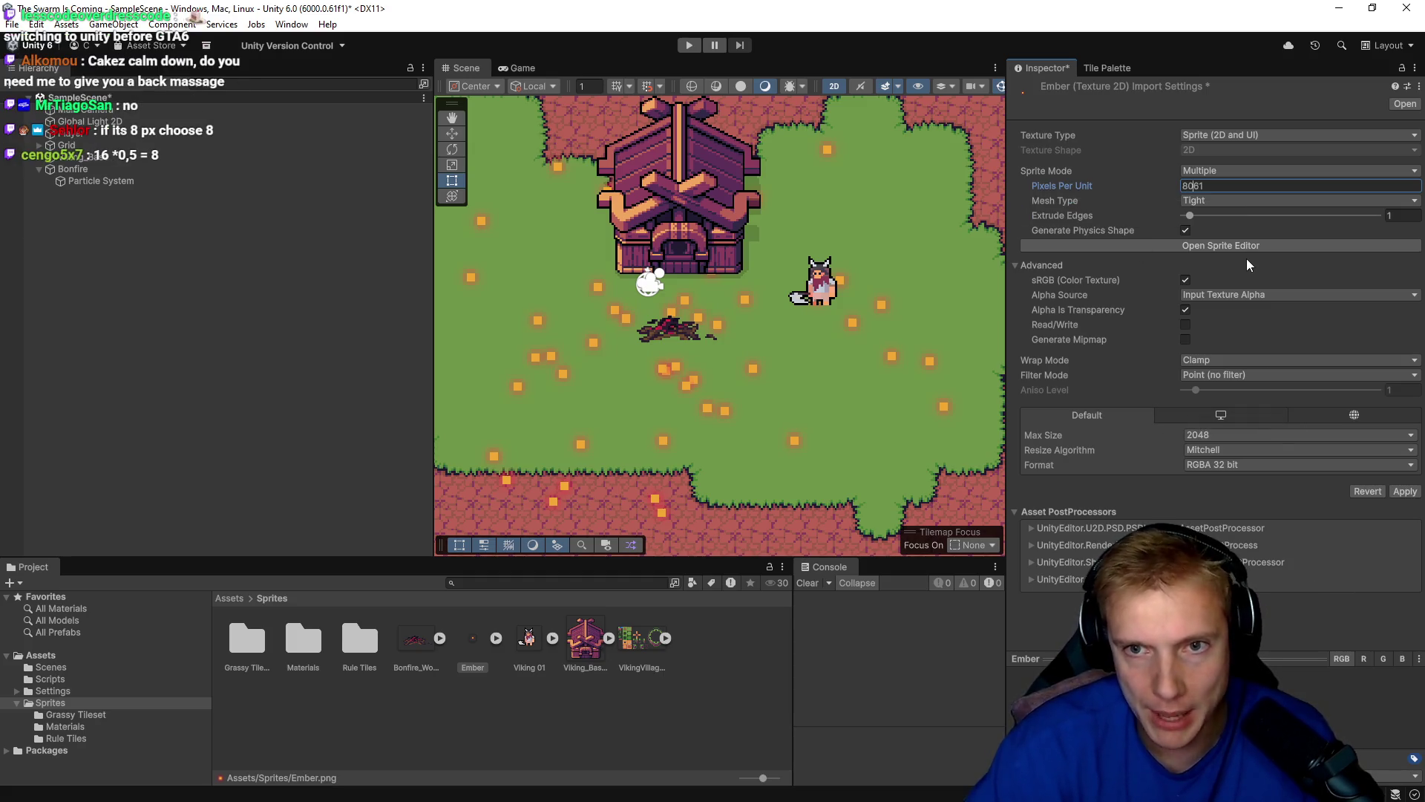
key("BackSpace")
key("BackSpace")
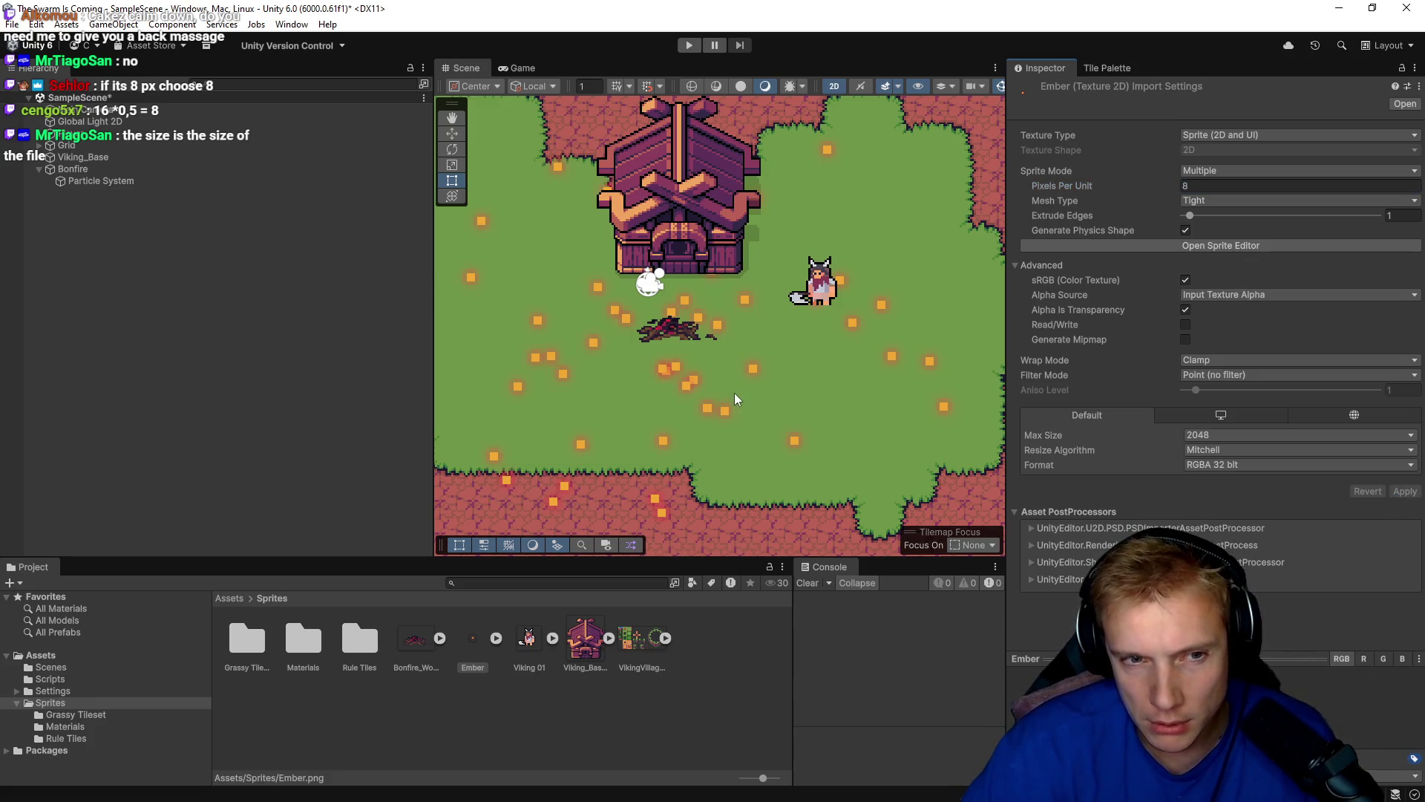
Recentre the scene on the bonfire, check its Particle System, then return to Ember's import settings.
mouse_move(755, 309)
left_mouse_down()
mouse_move(751, 332)
mouse_move(696, 332)
left_mouse_up()
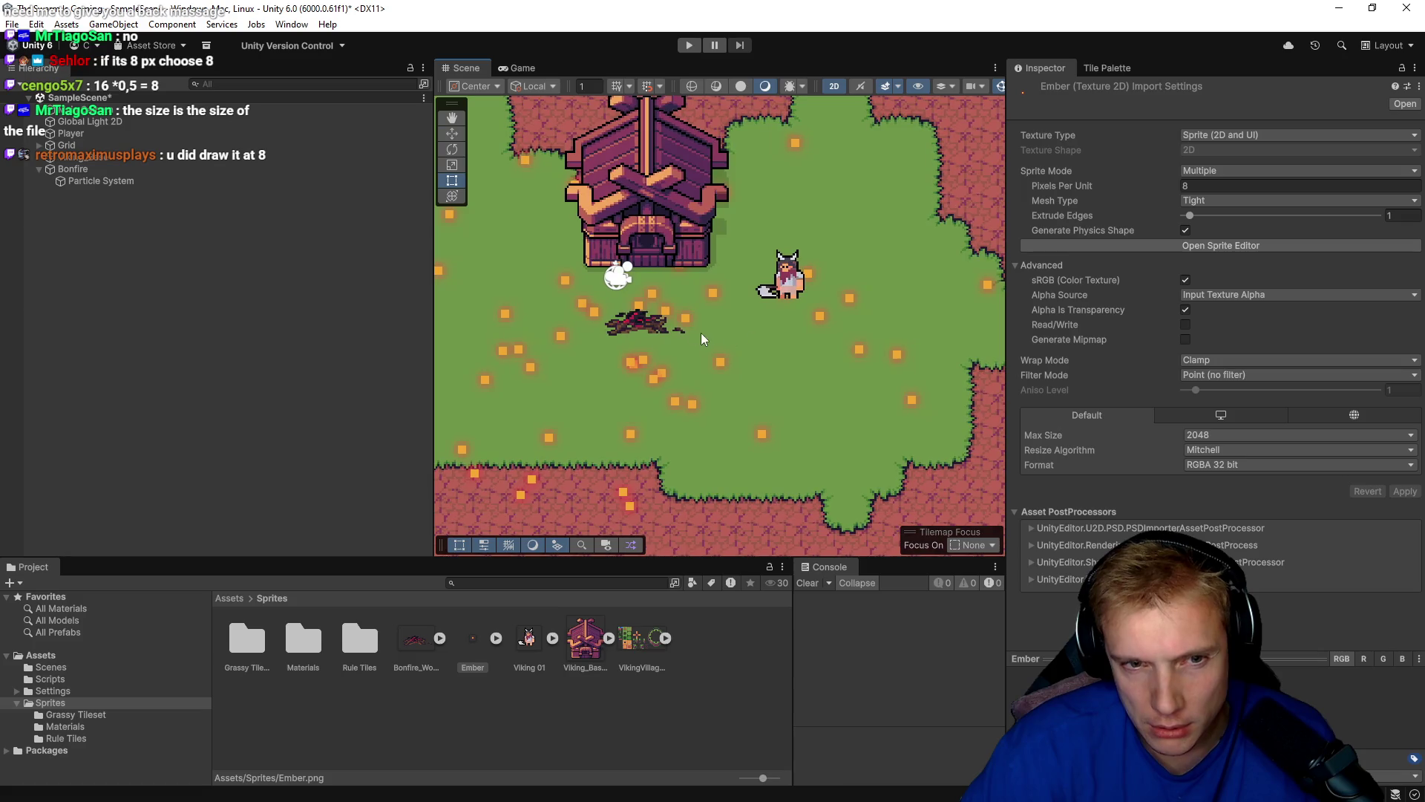
left_click(778, 364)
left_click(101, 204)
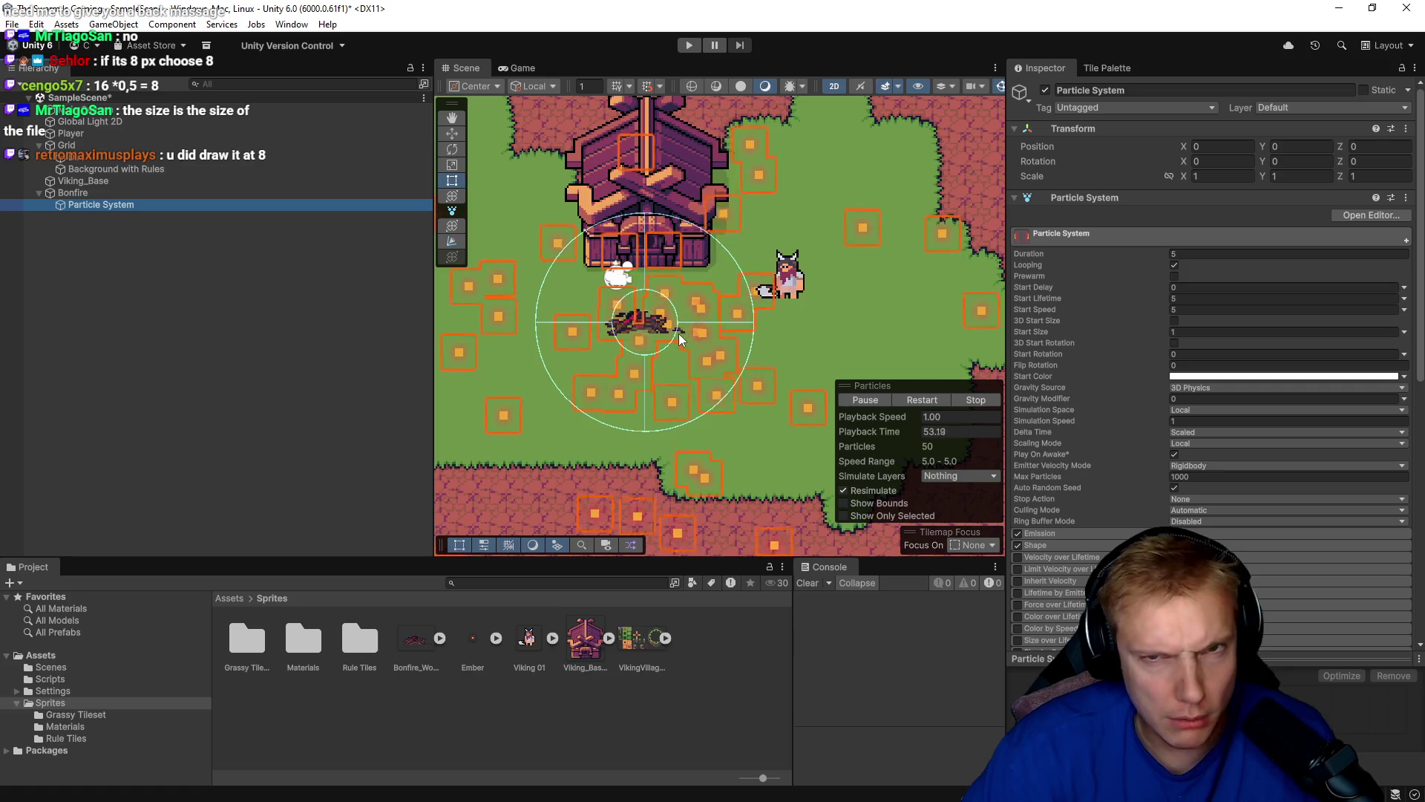
left_click(473, 638)
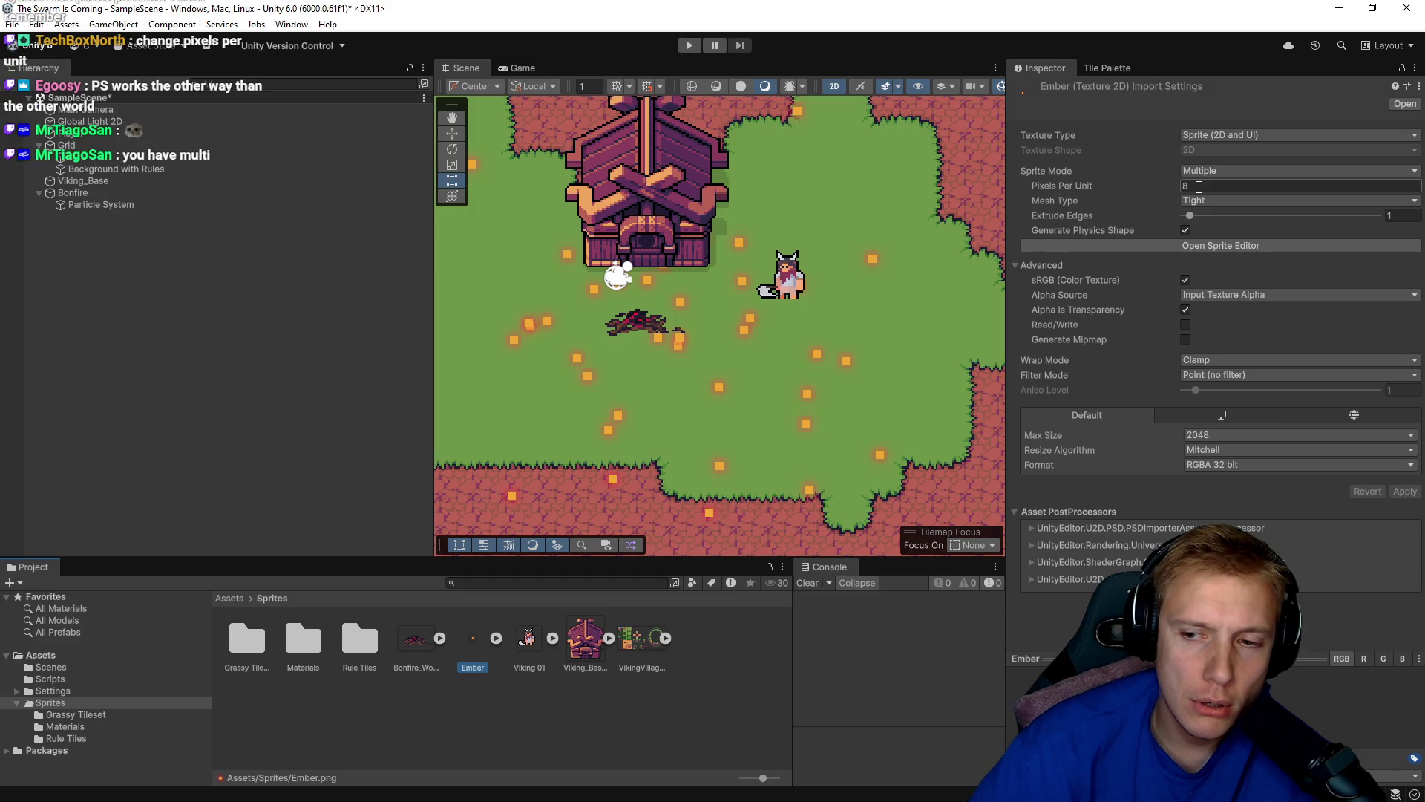
Set Ember to Single sprite mode at 16 pixels per unit and apply.
left_click(1247, 171)
left_click(1218, 188)
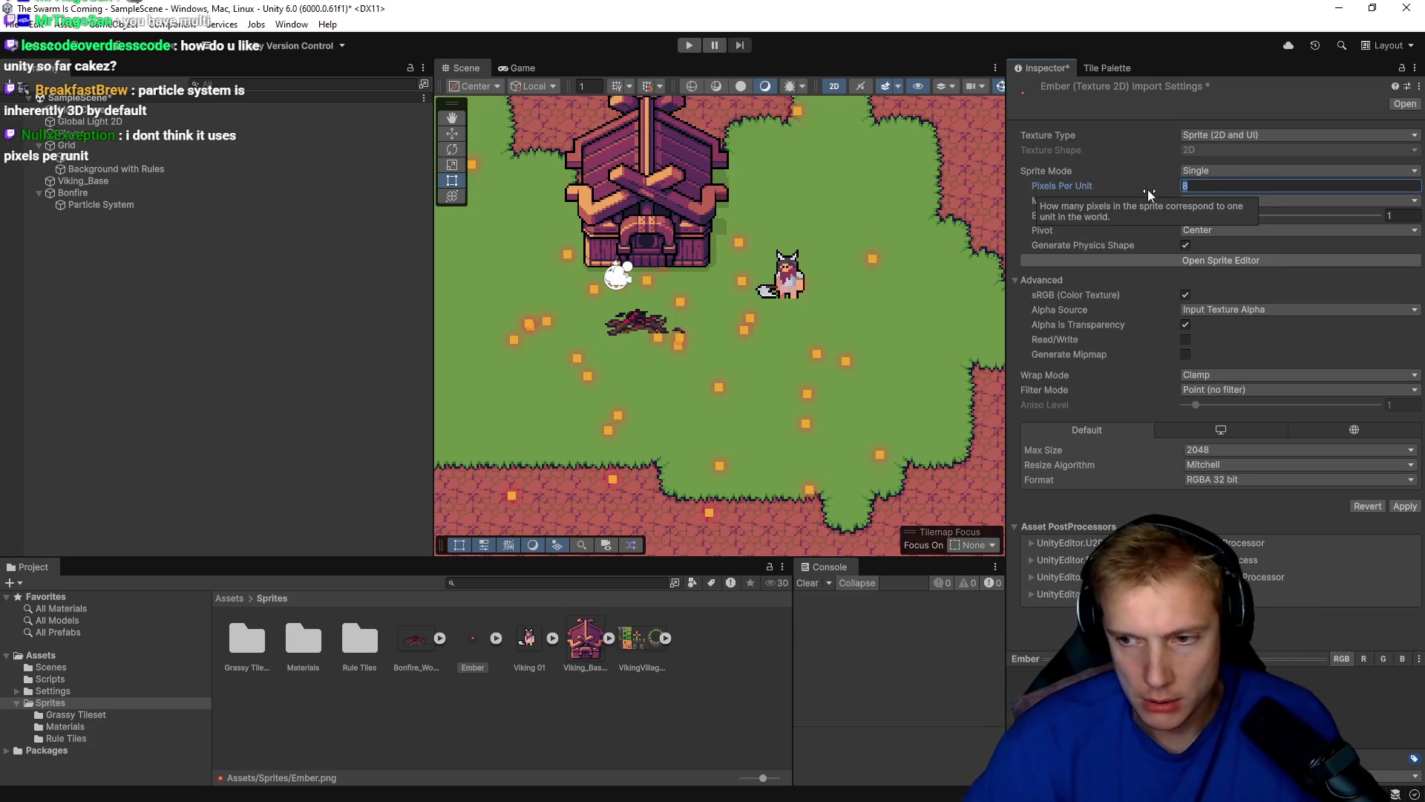
type("16")
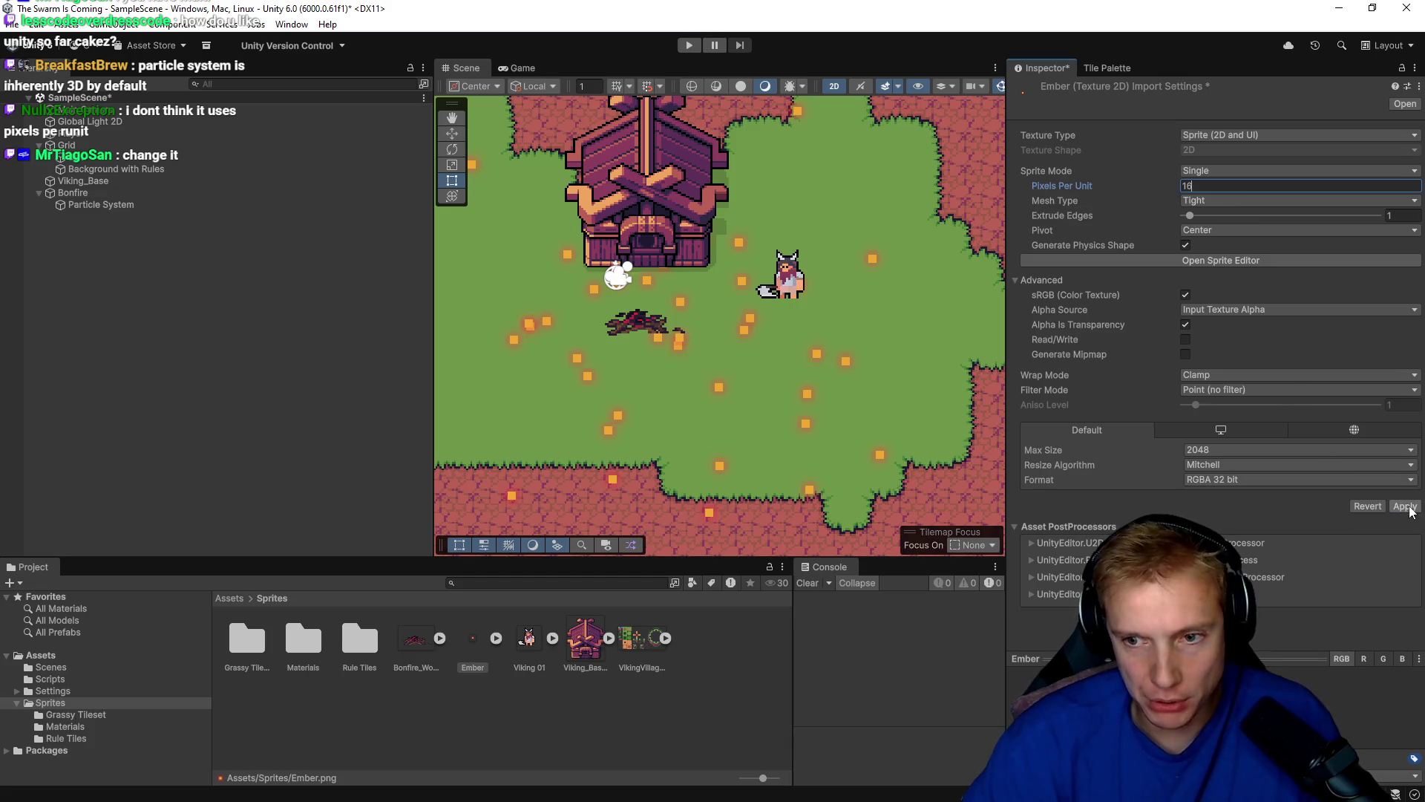
left_click(1407, 507)
Recheck the bonfire's Particle System, then return to the Ember sprite's import settings.
left_click(743, 428)
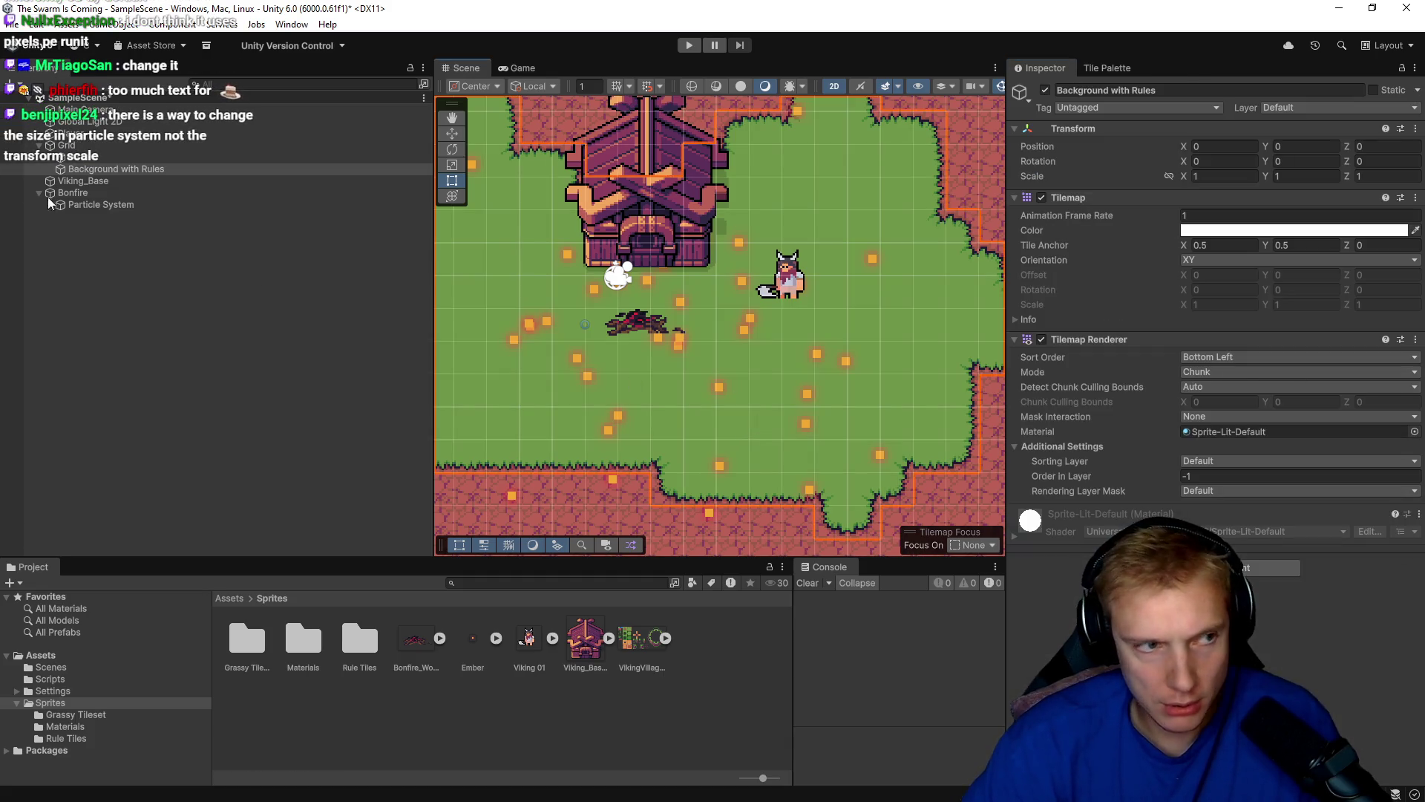
left_click(101, 206)
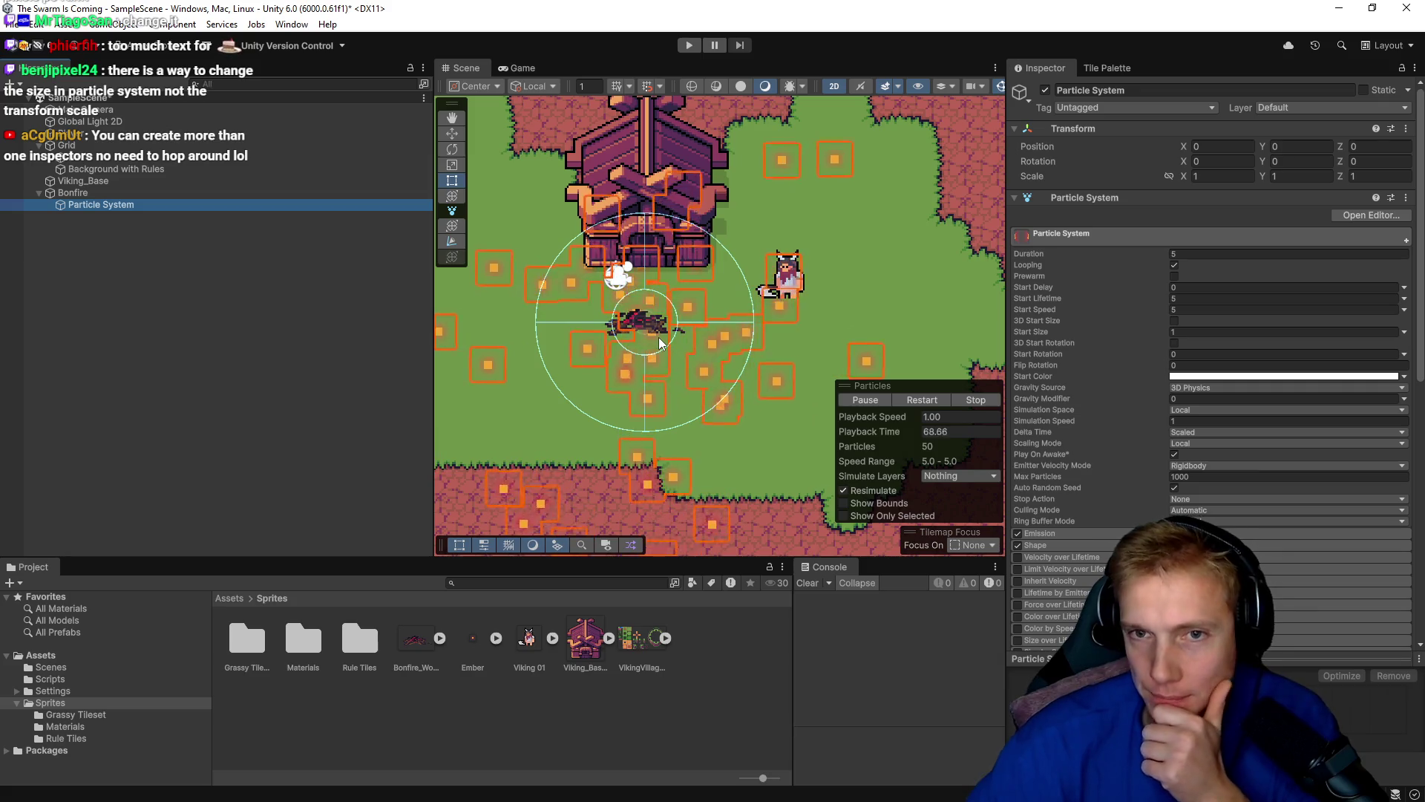
left_click(1102, 67)
left_click(1049, 68)
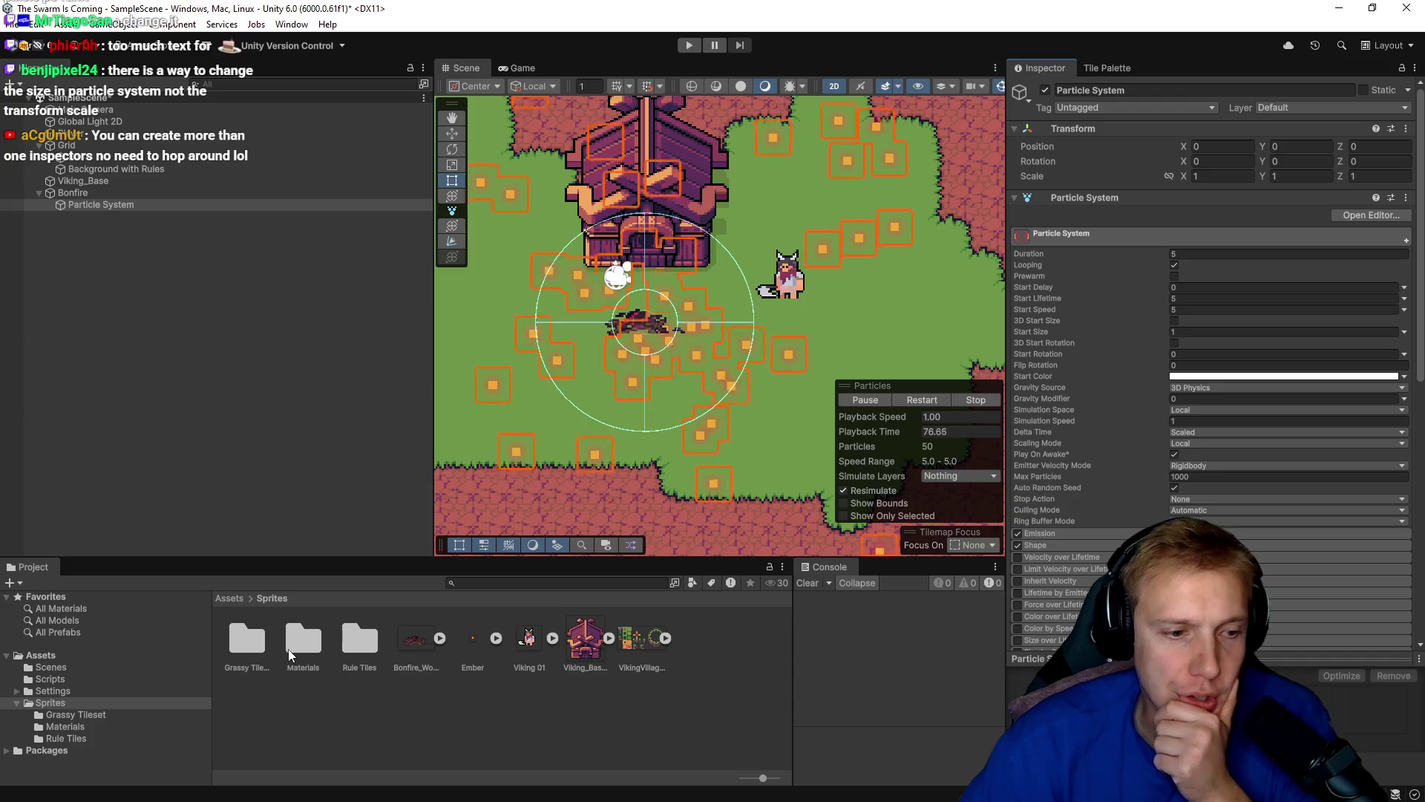
left_click(474, 635)
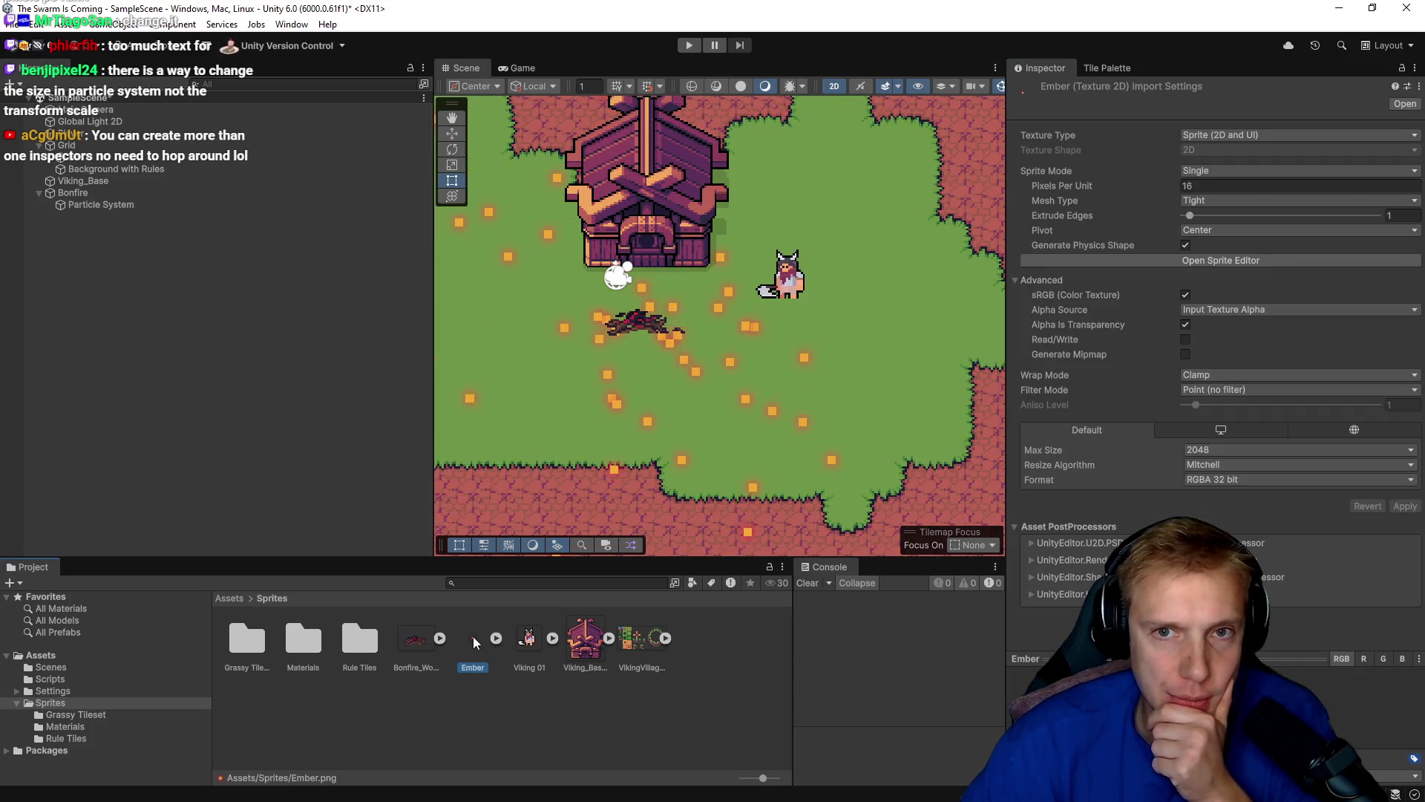
right_click(1047, 70)
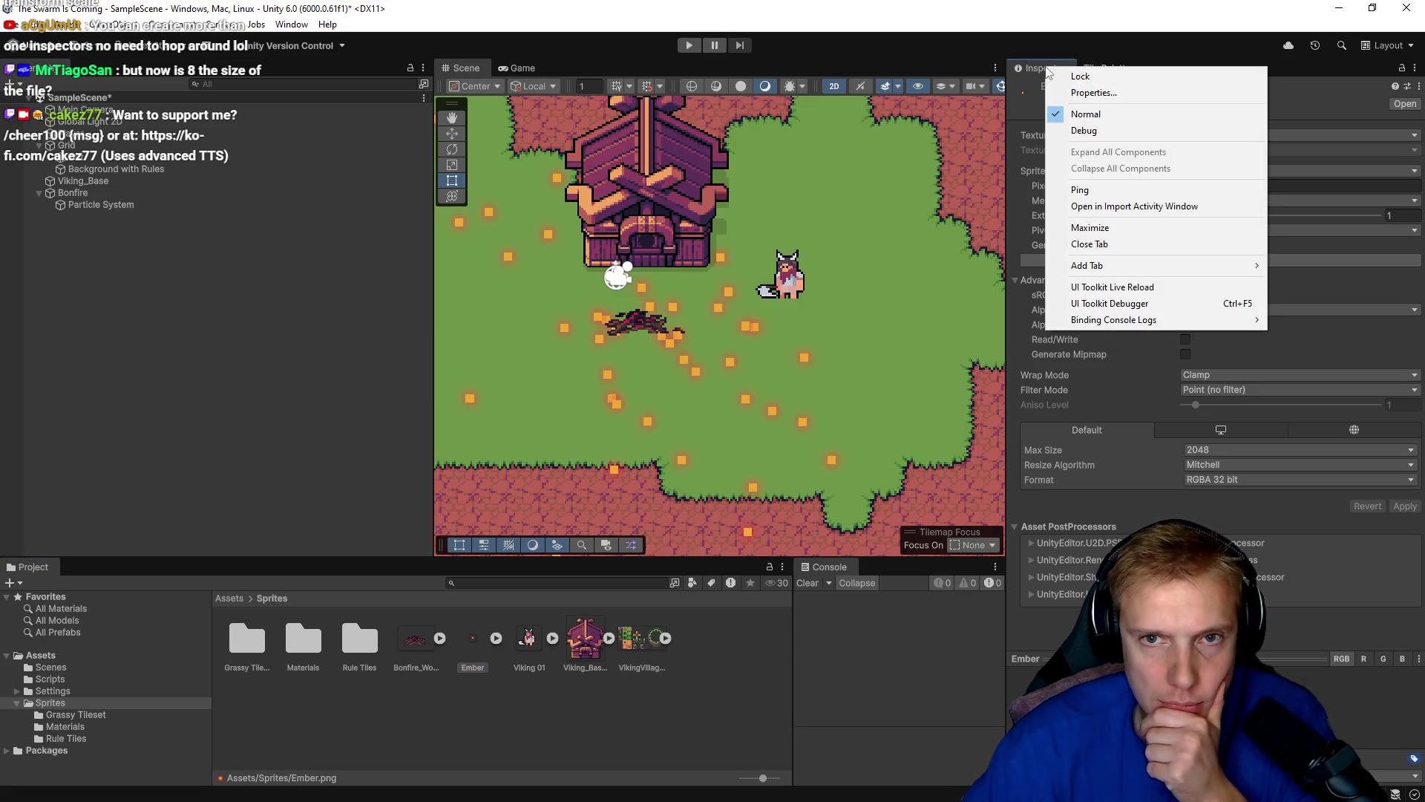
left_click(1094, 76)
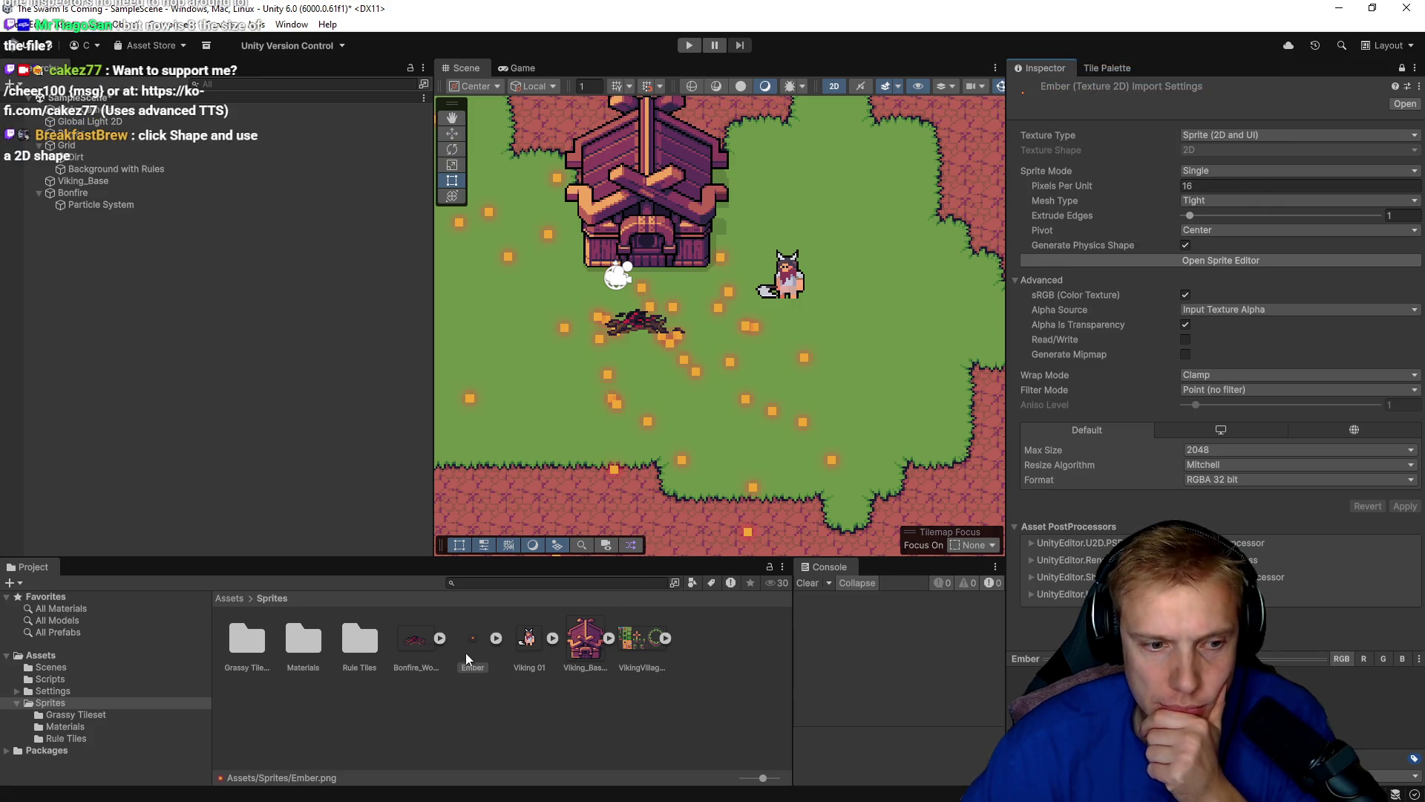
left_click(90, 207)
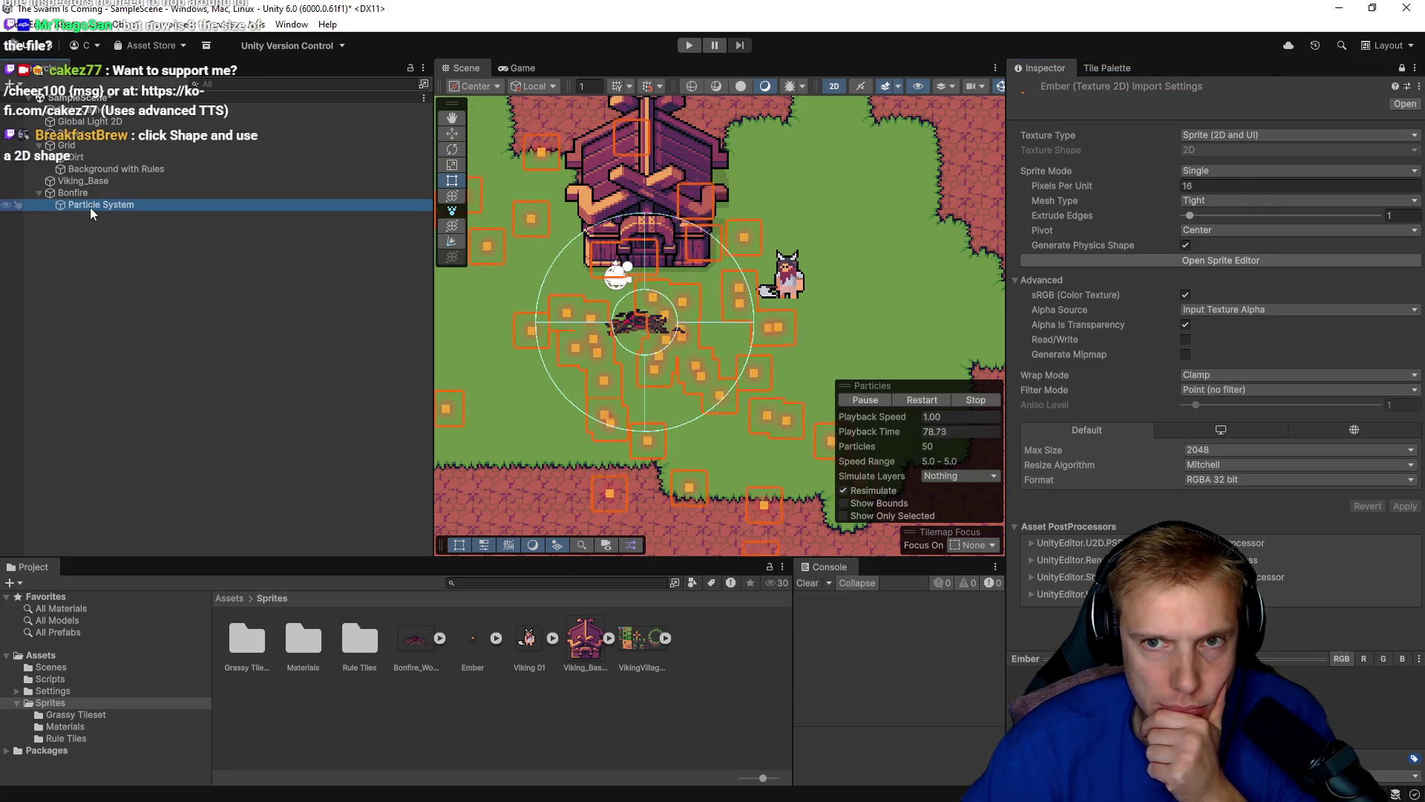
right_click(1063, 71)
left_click(1089, 77)
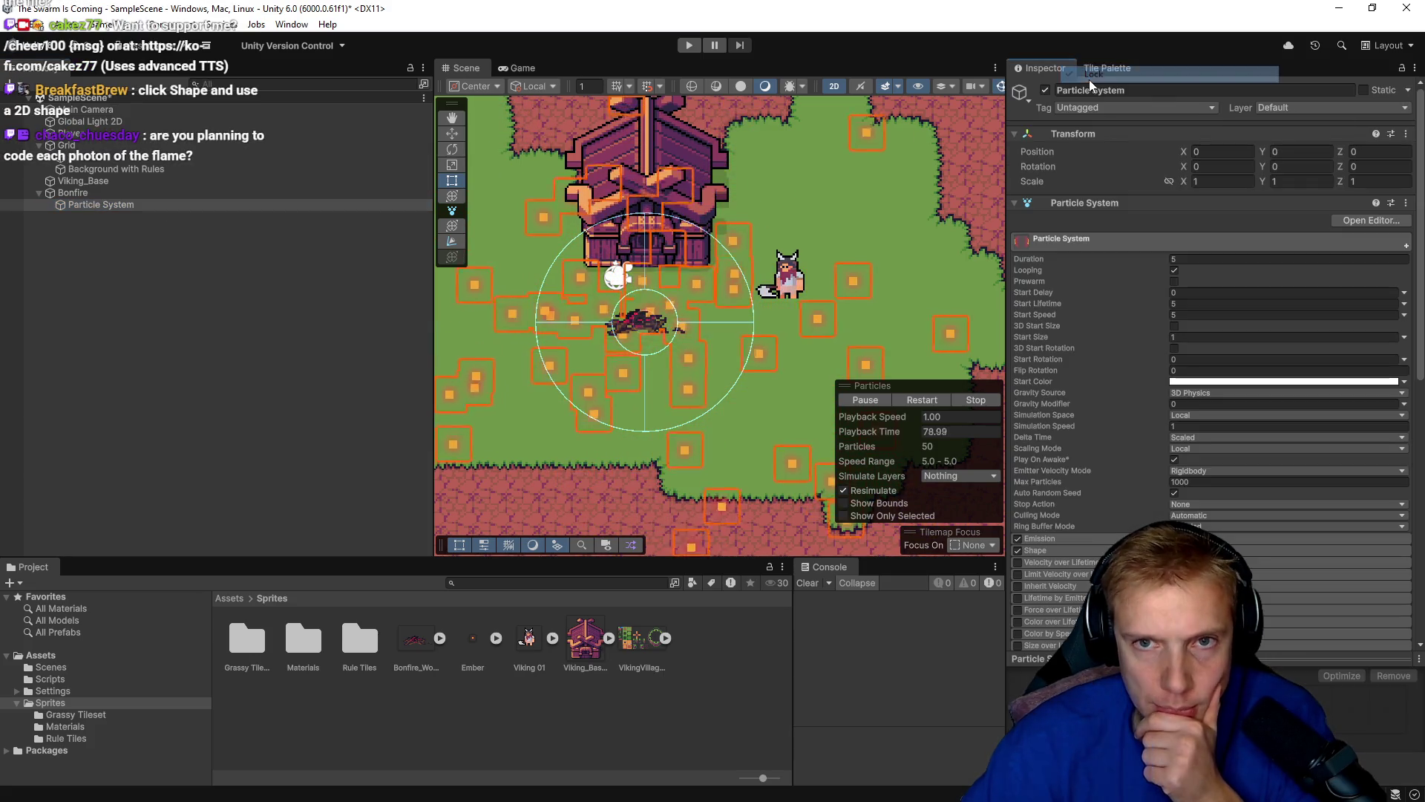
right_click(1049, 67)
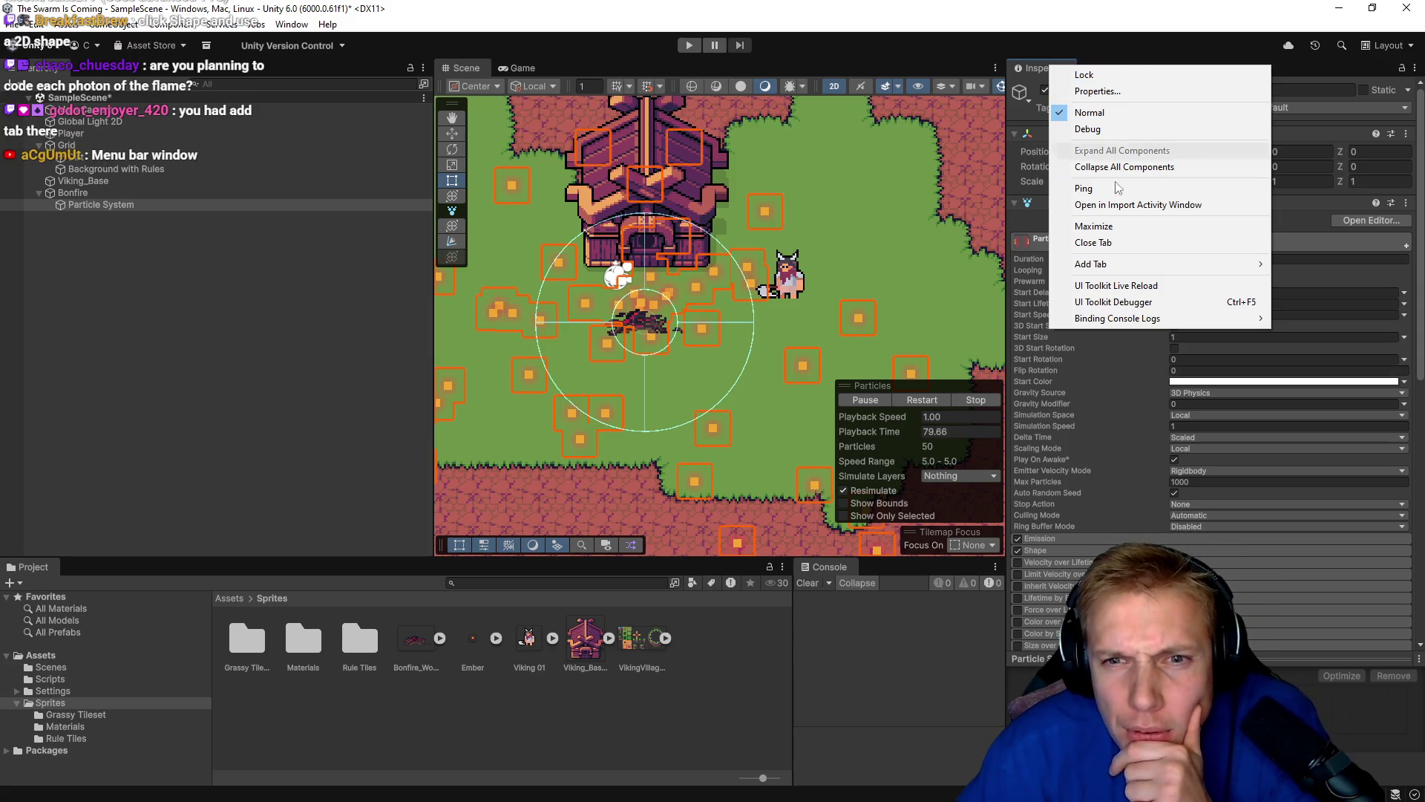
mouse_move(1141, 273)
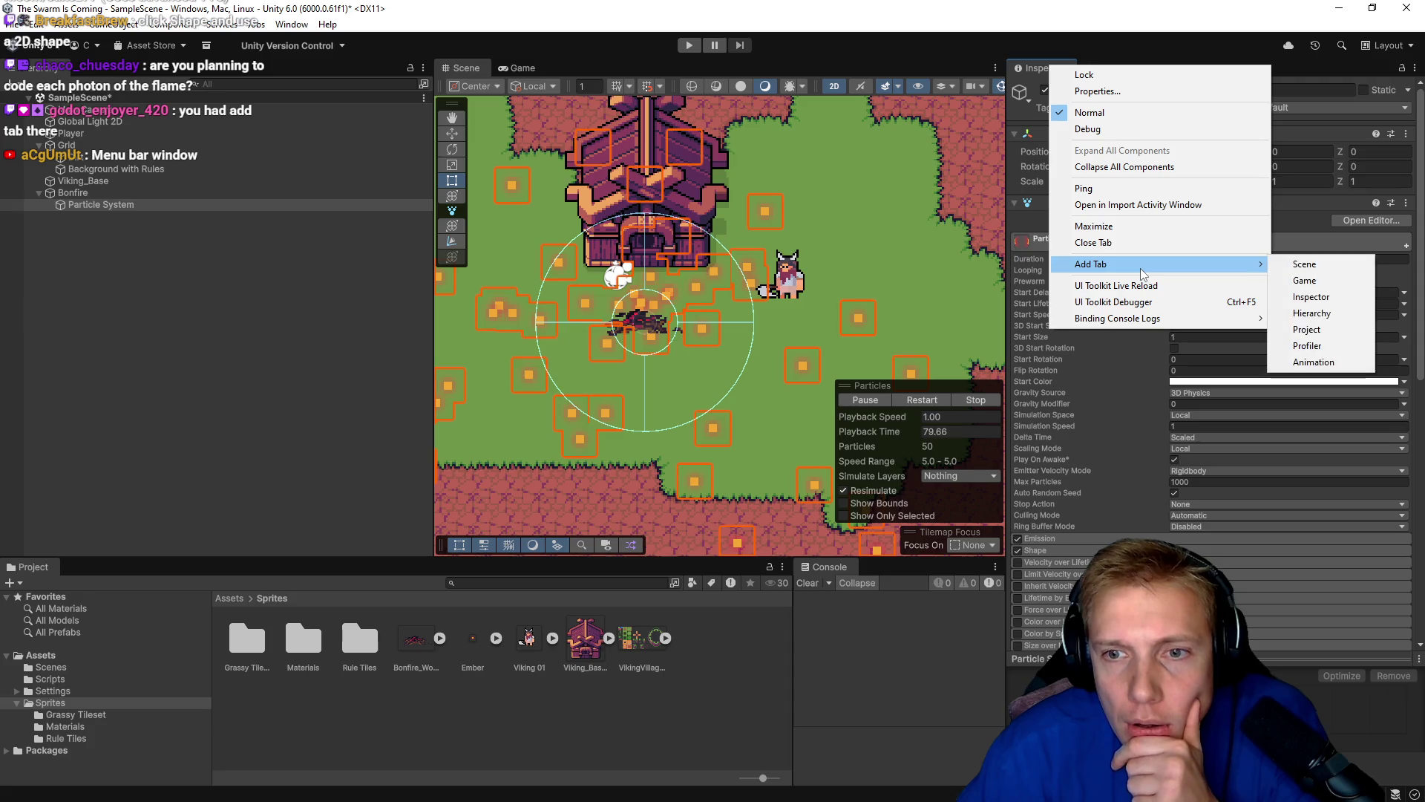
left_click(1311, 298)
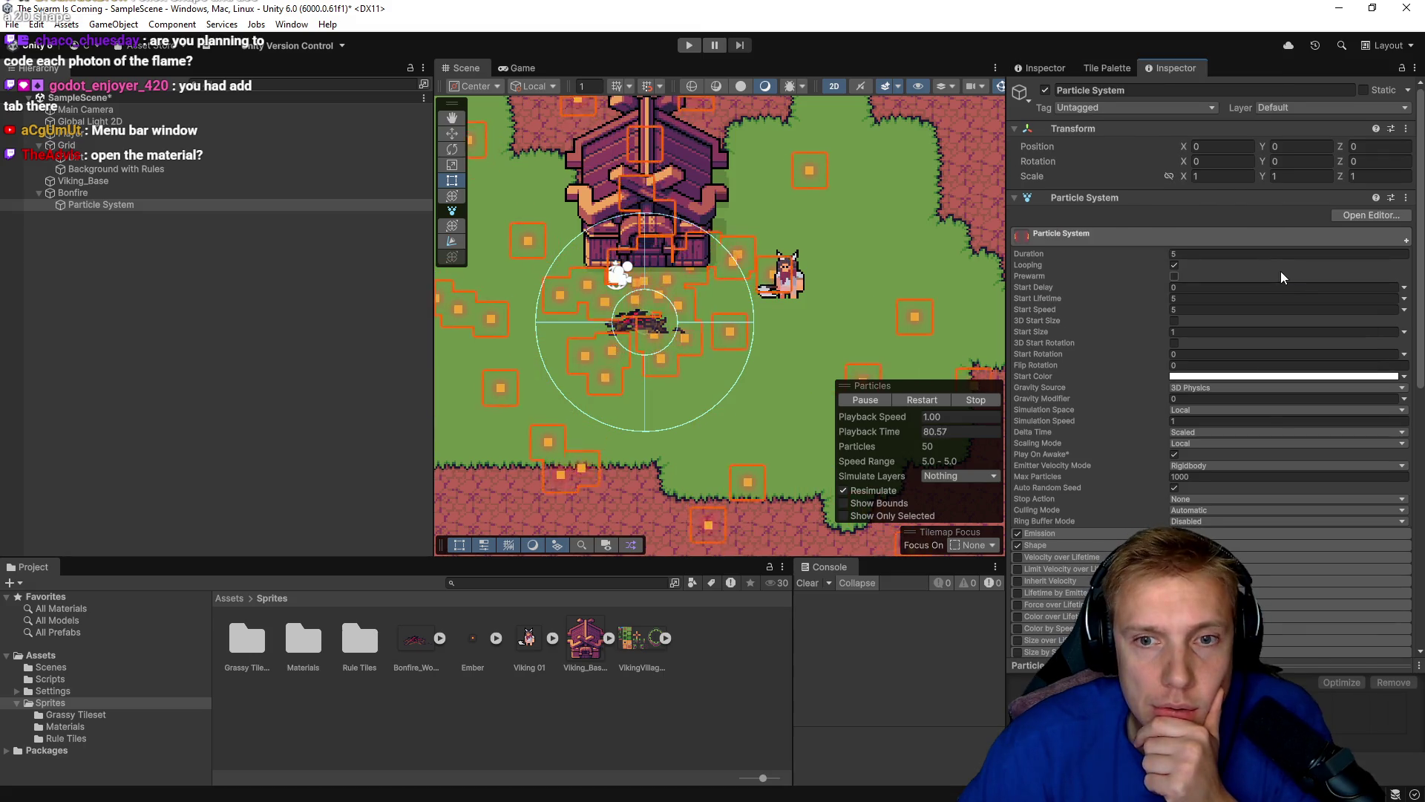
left_click(1043, 65)
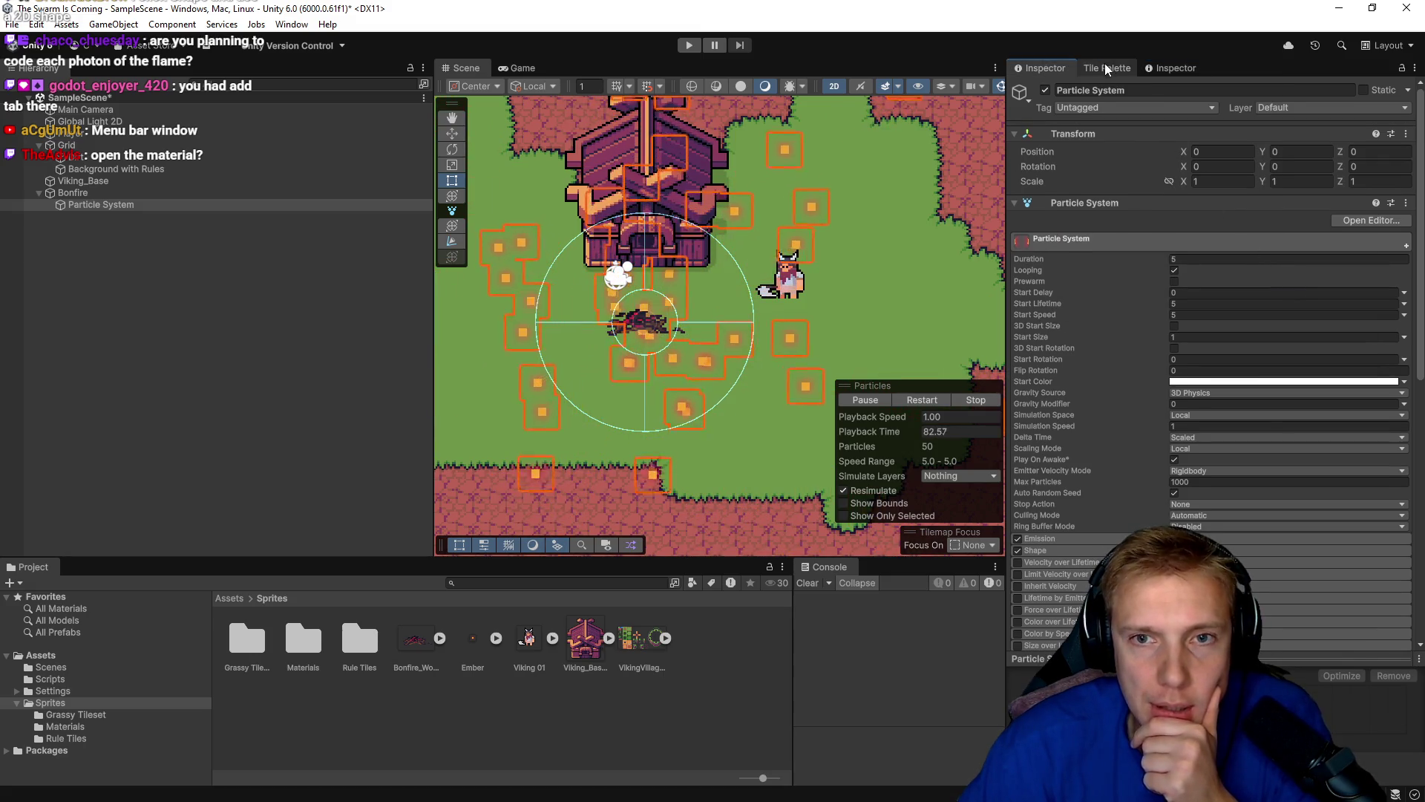
left_click(472, 639)
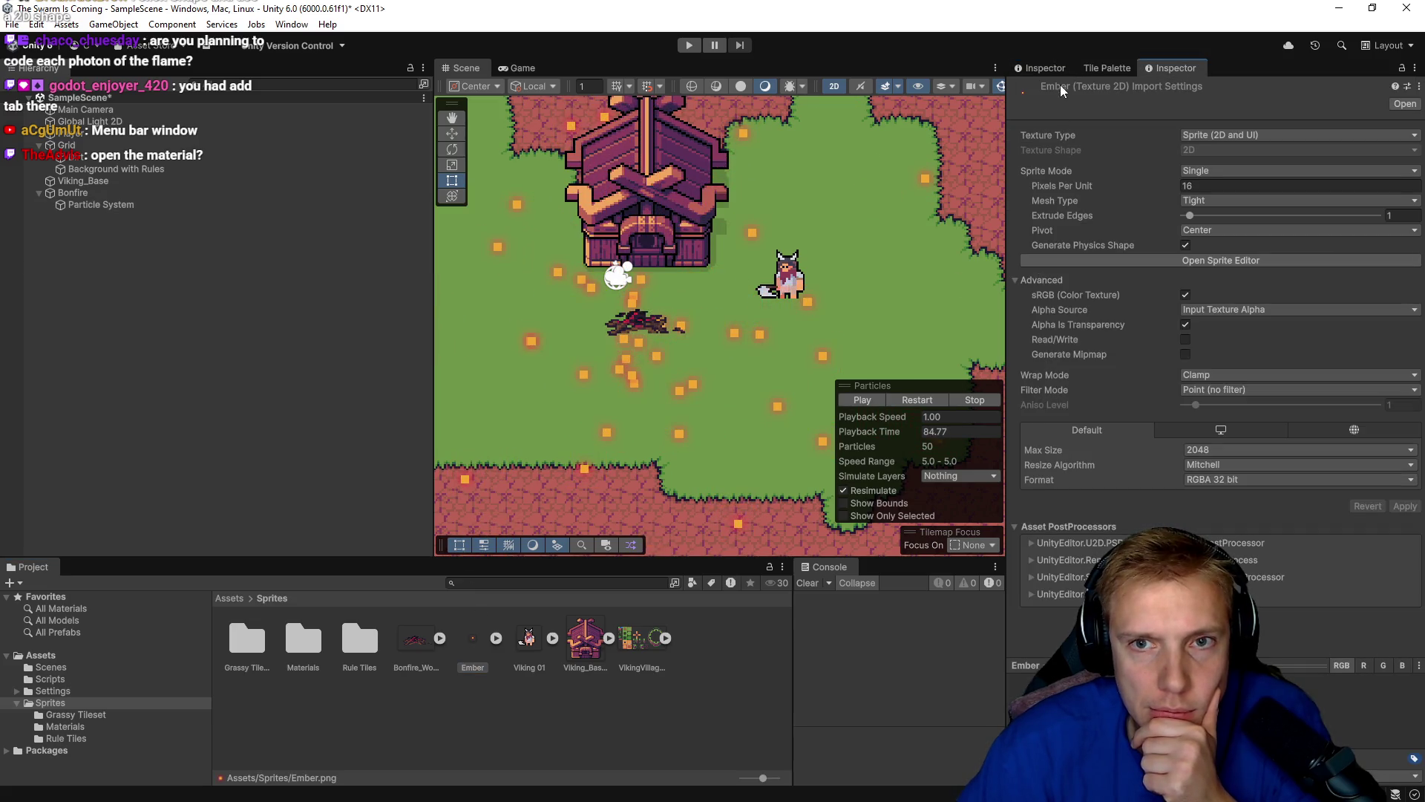
left_click(1044, 69)
left_click(1170, 69)
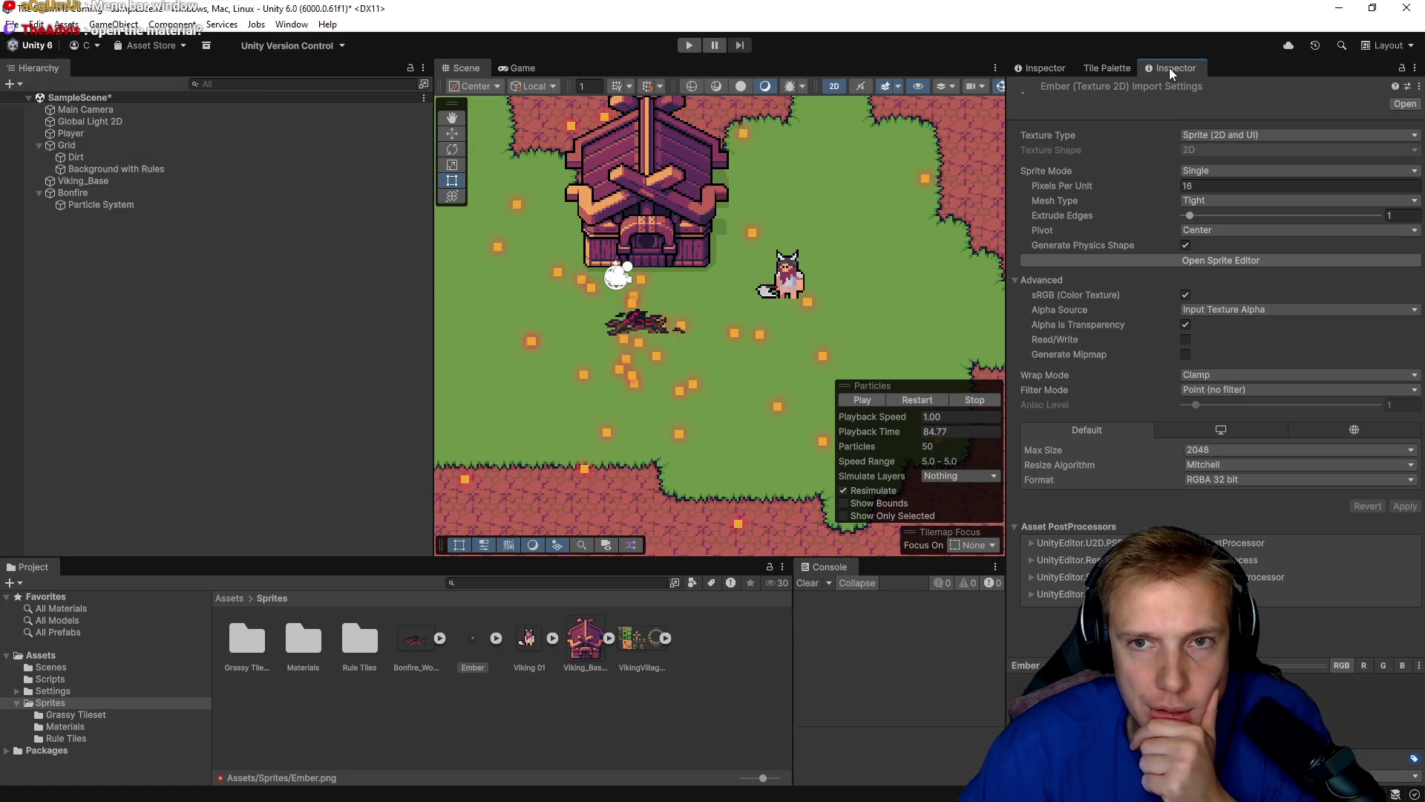
middle_click(1170, 69)
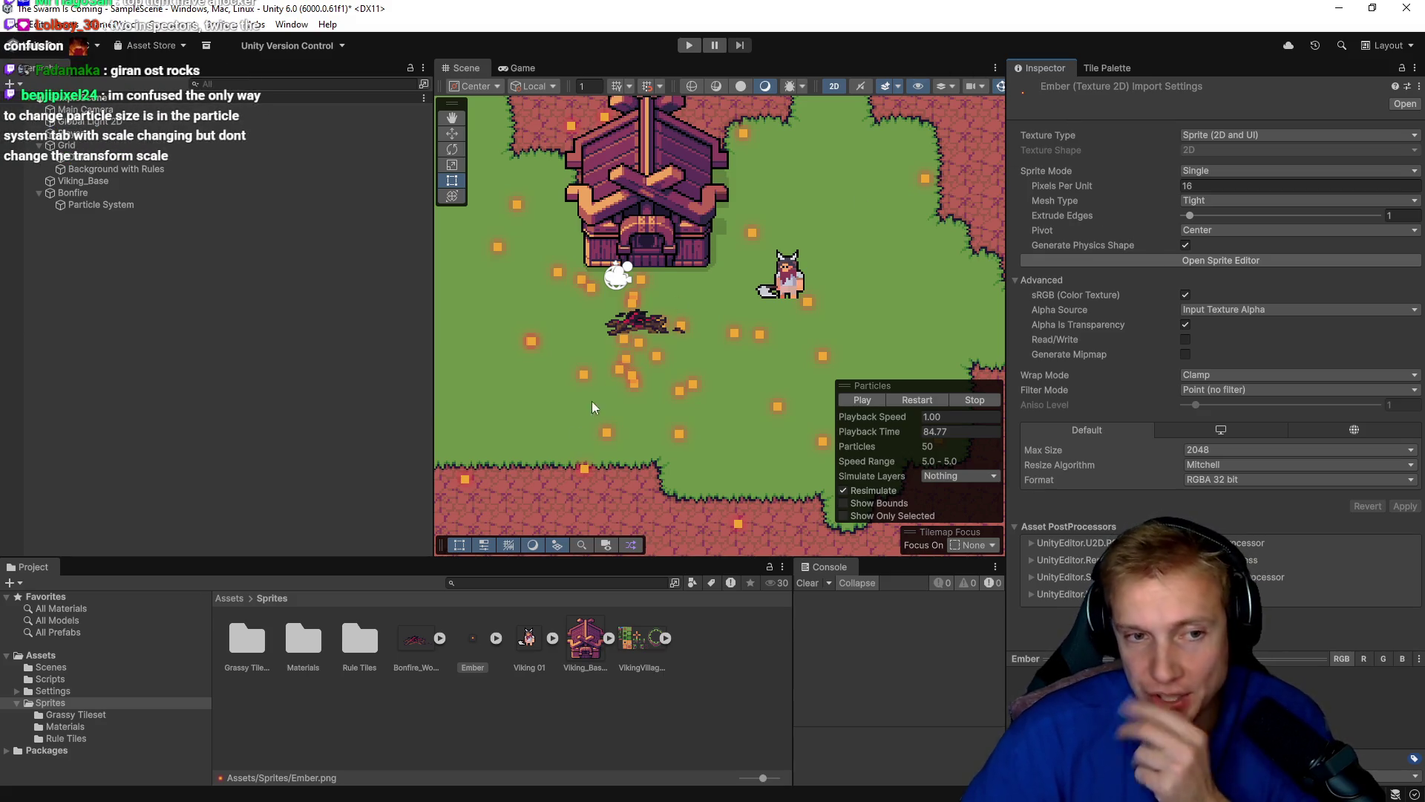
left_click(128, 205)
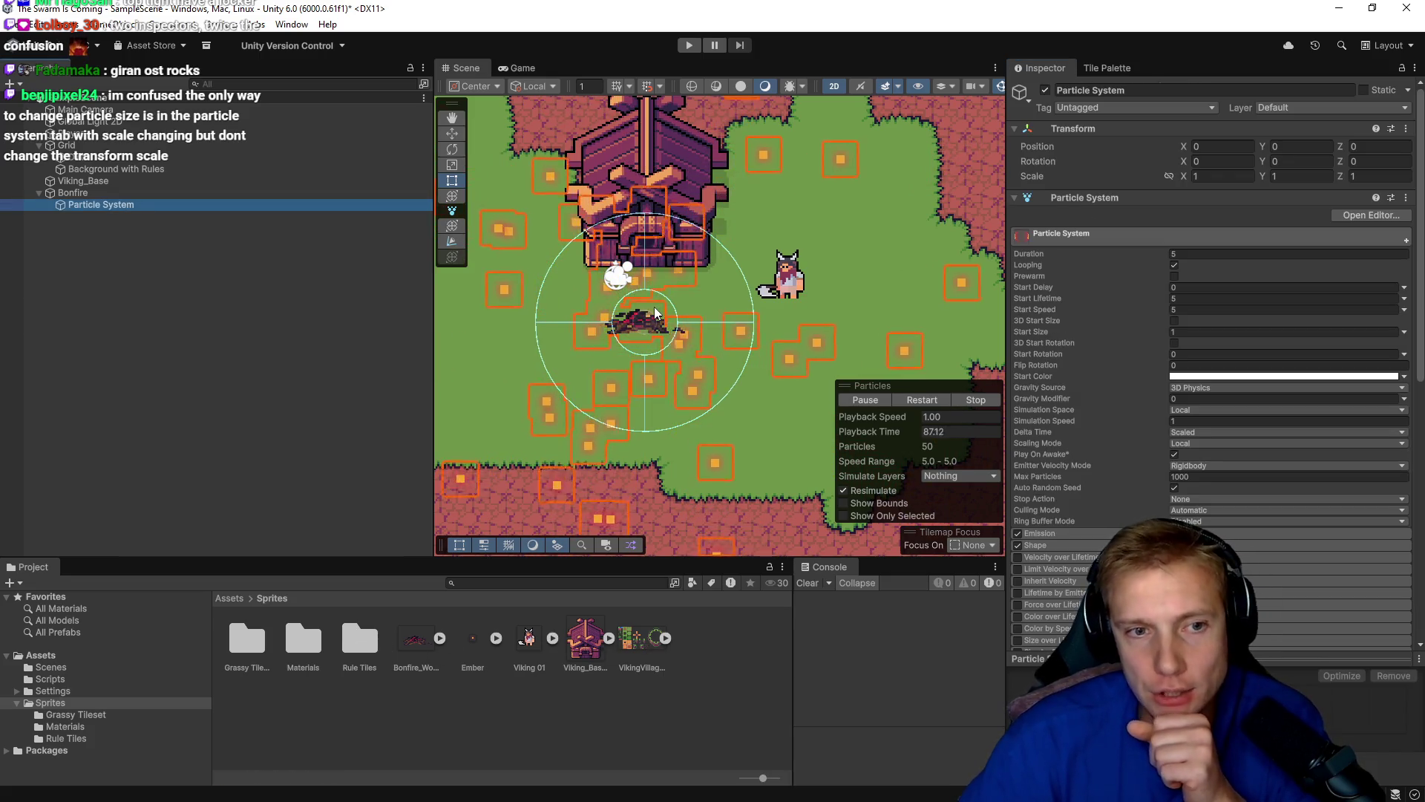
Set the Particle System's Transform Scale X to 0.5 and move to Y.
scroll(620, 323, "up", 4)
scroll(617, 319, "up", 2)
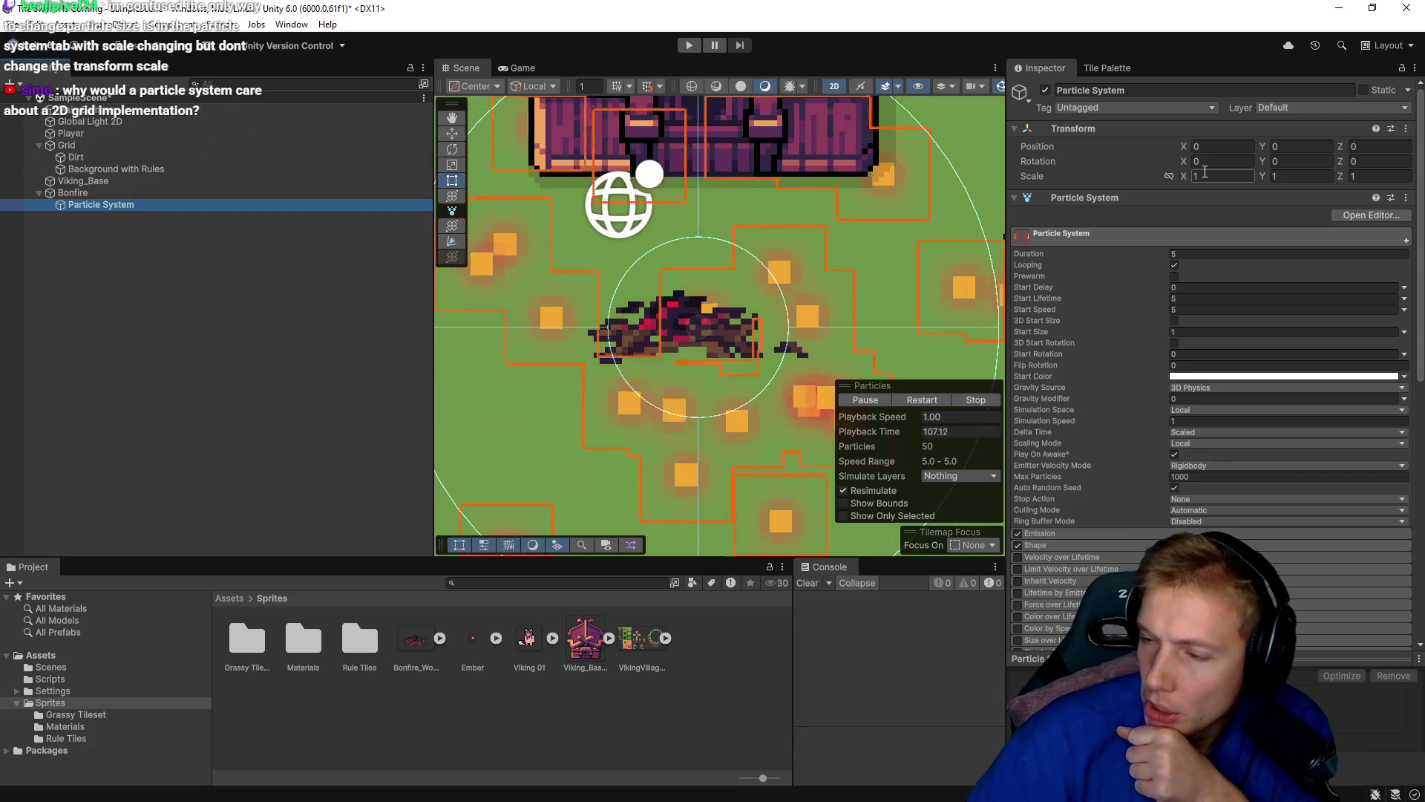
scroll(698, 289, "down", 3)
scroll(691, 283, "down", 1)
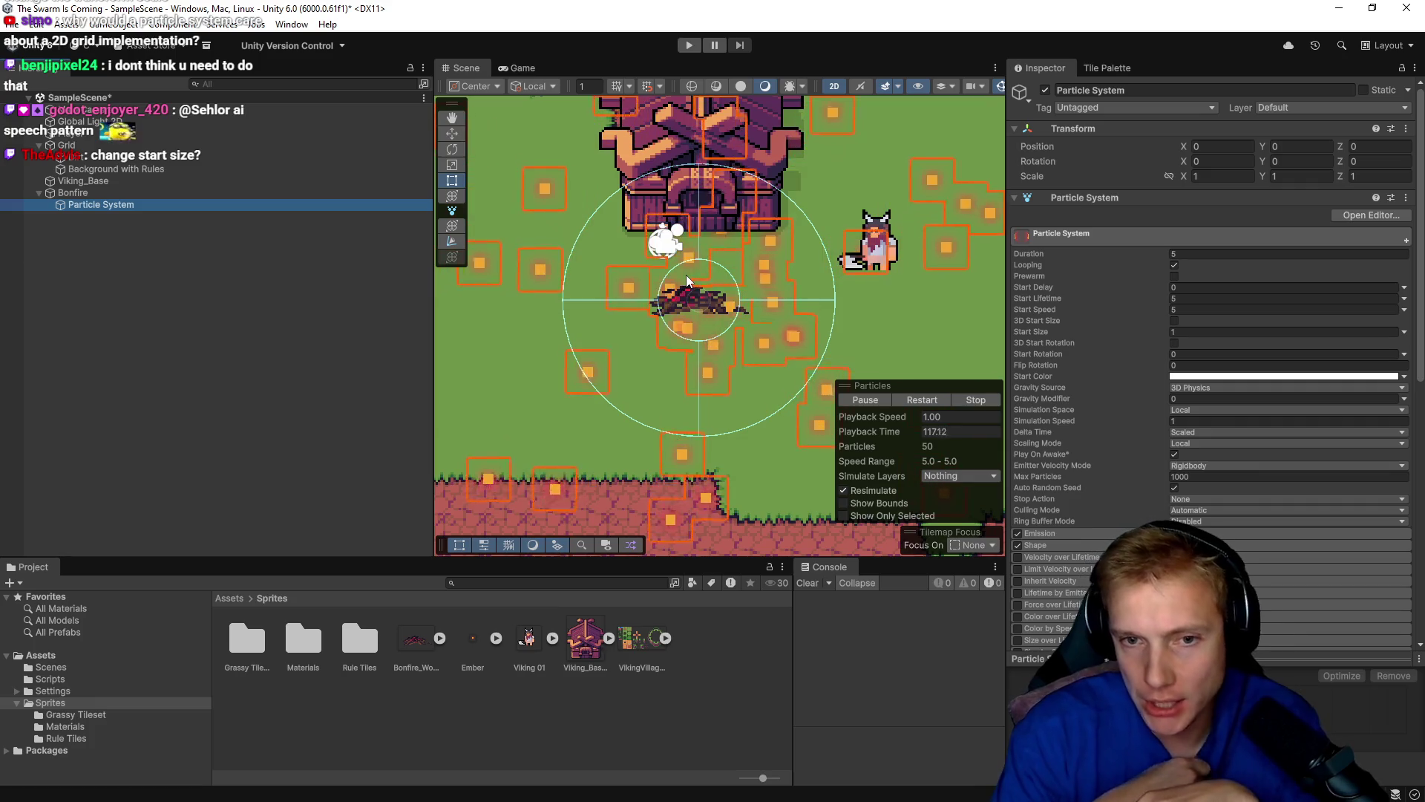
left_click(1218, 175)
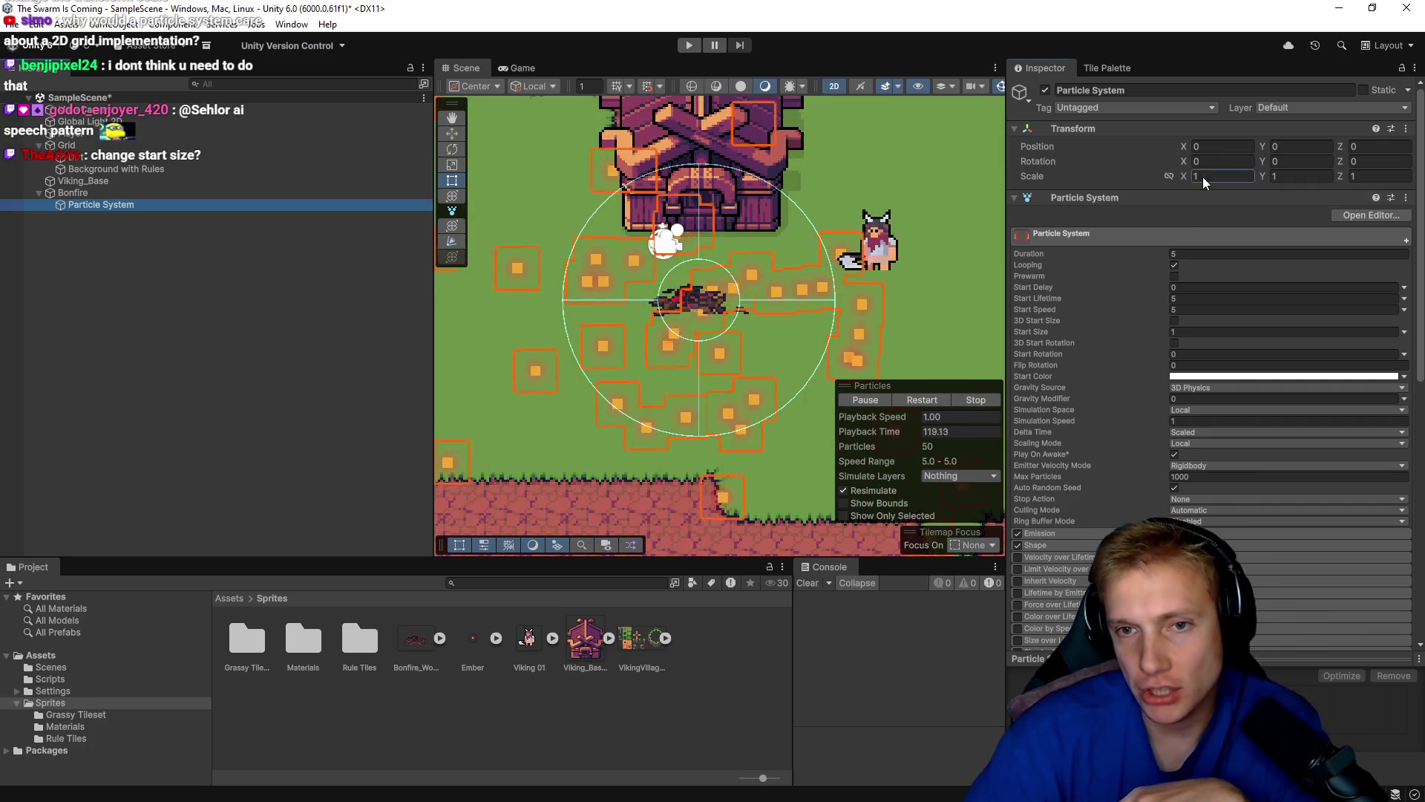
type("0")
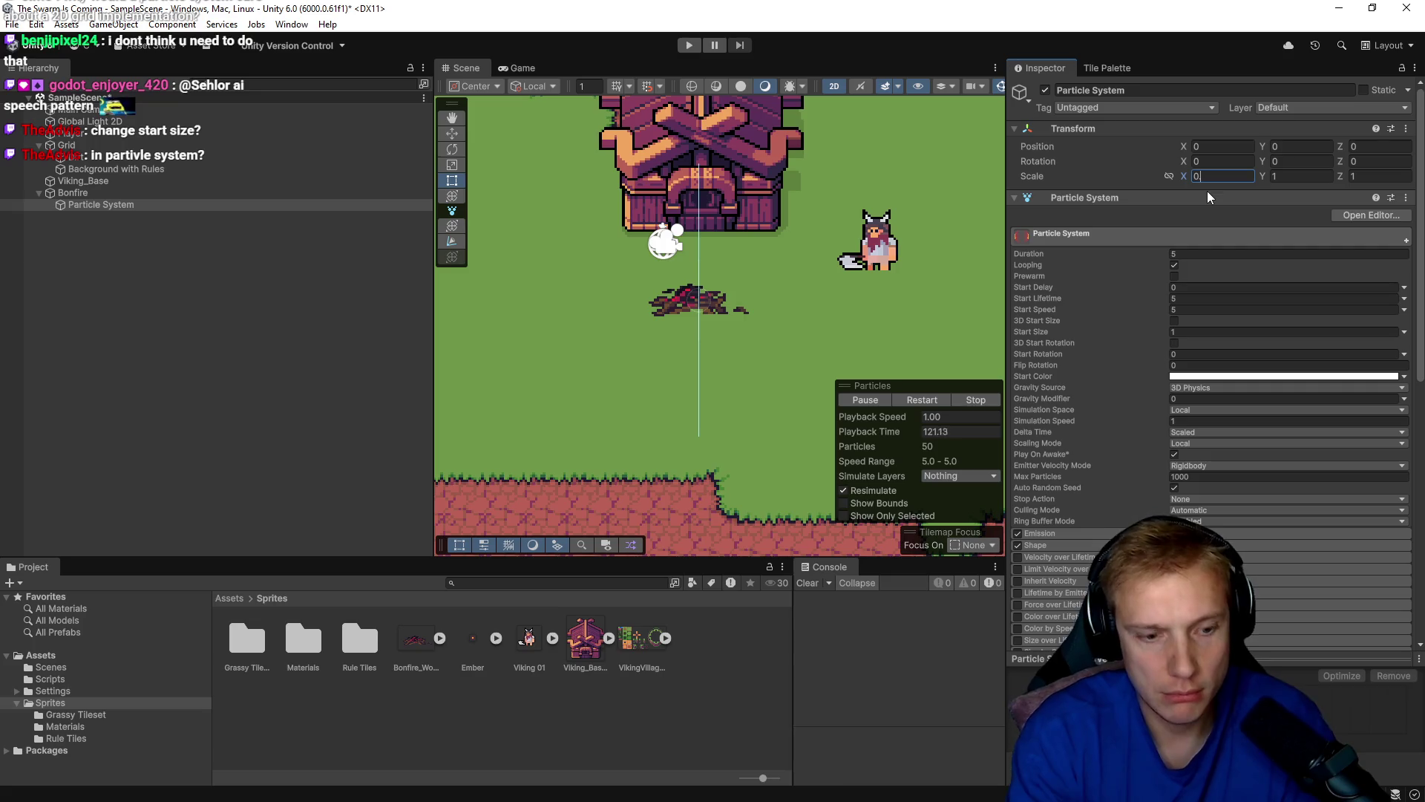
type(".5")
key("Tab")
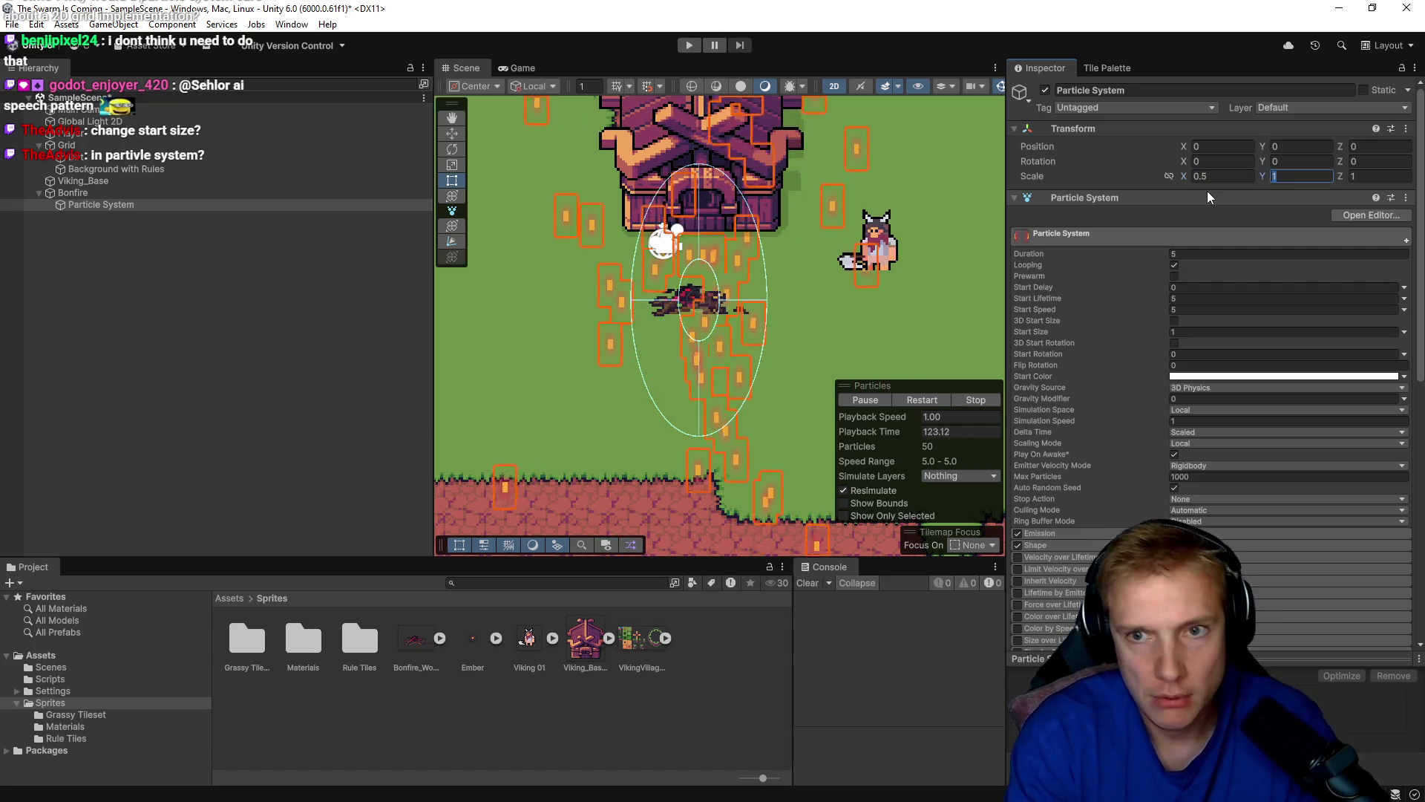
type("0.5")
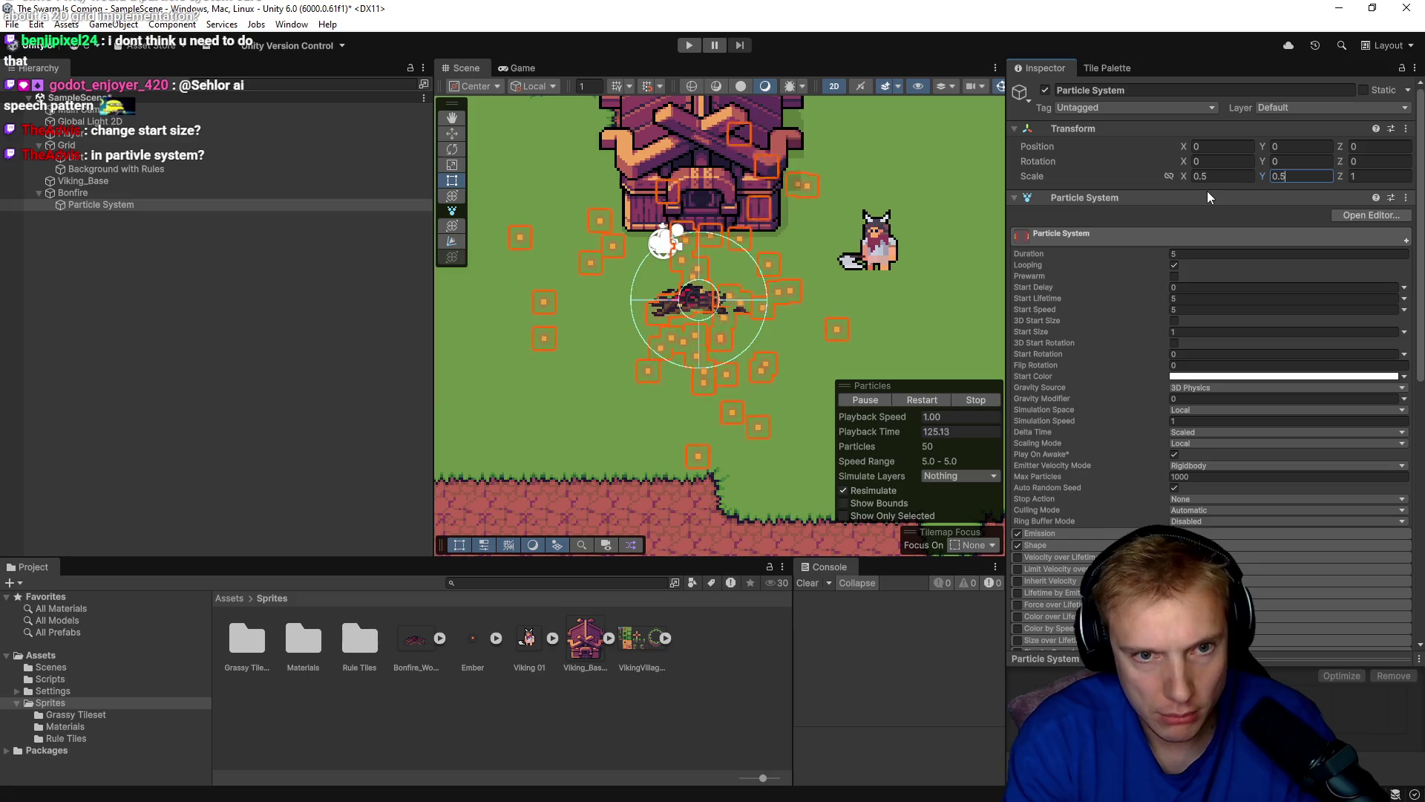
Recentre the scene on the bonfire and undo the scale change back to 1.
scroll(585, 311, "up", 8)
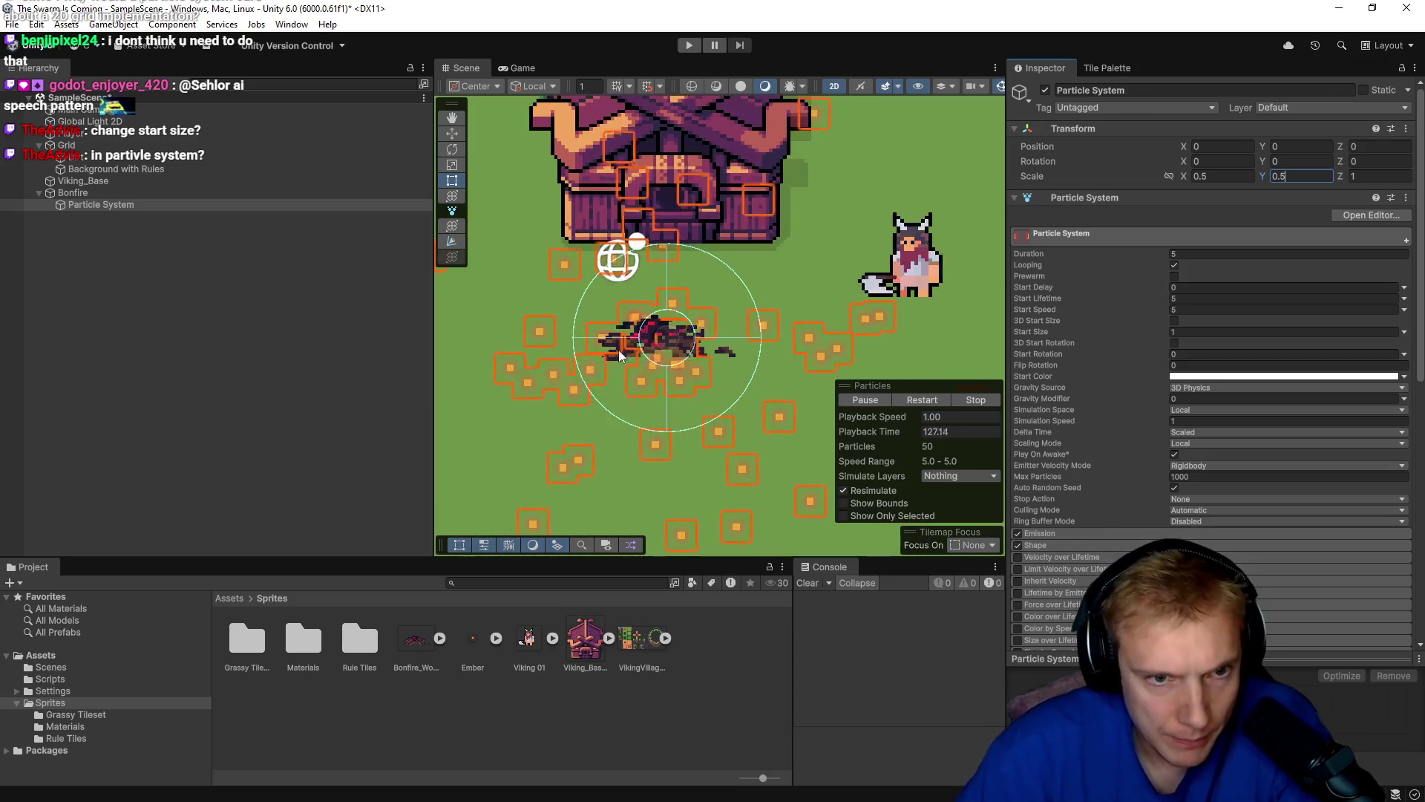
scroll(674, 275, "up", 5)
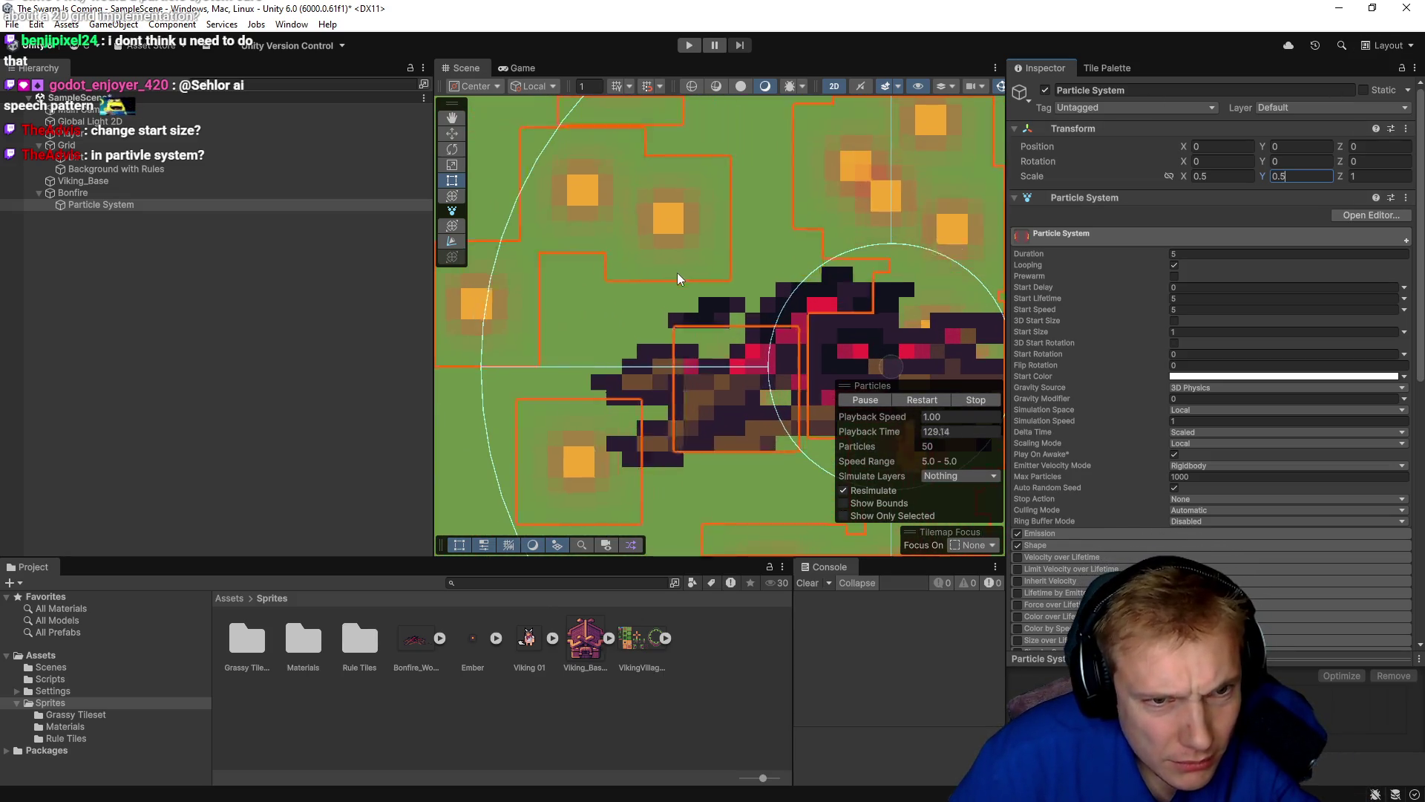
scroll(679, 274, "down", 8)
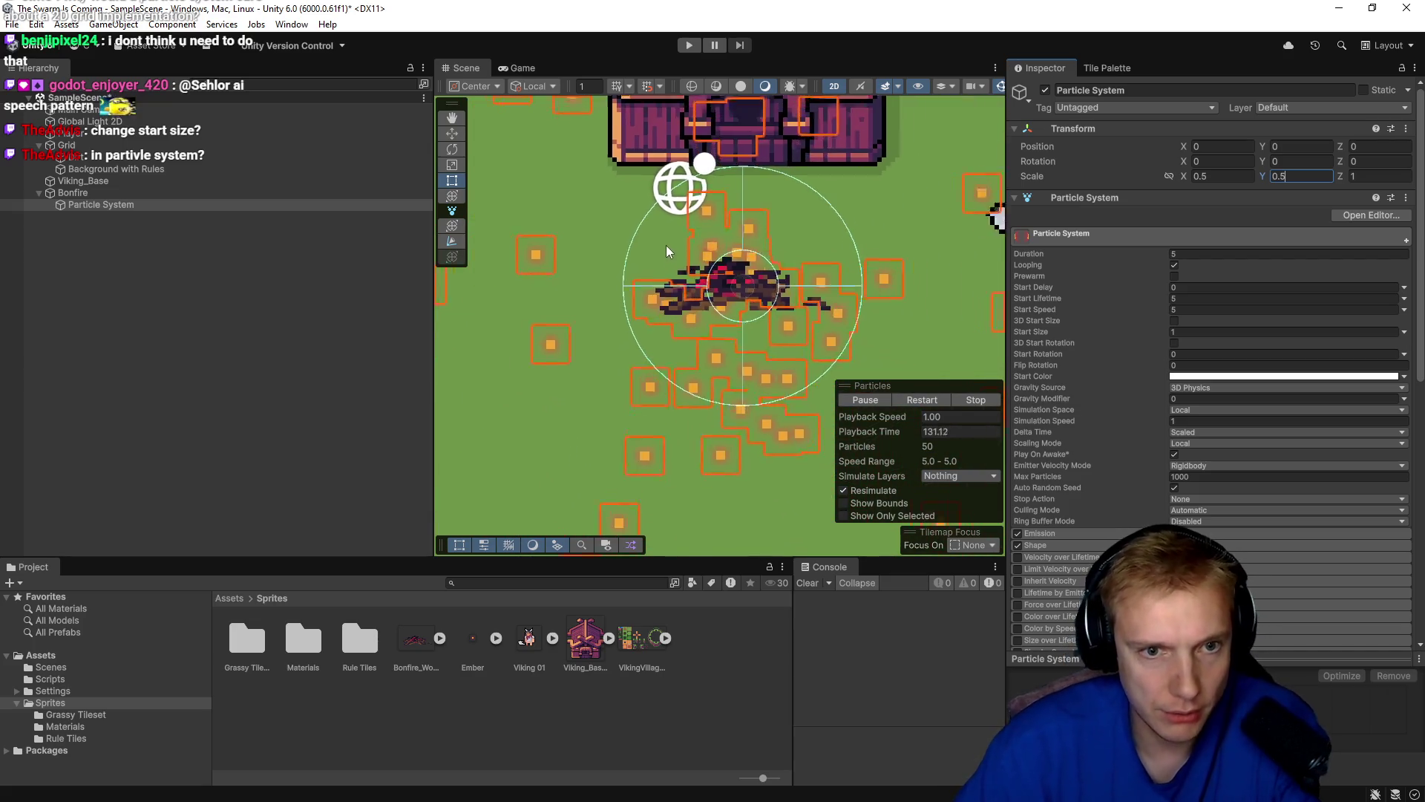
left_click_drag(679, 238, 660, 260)
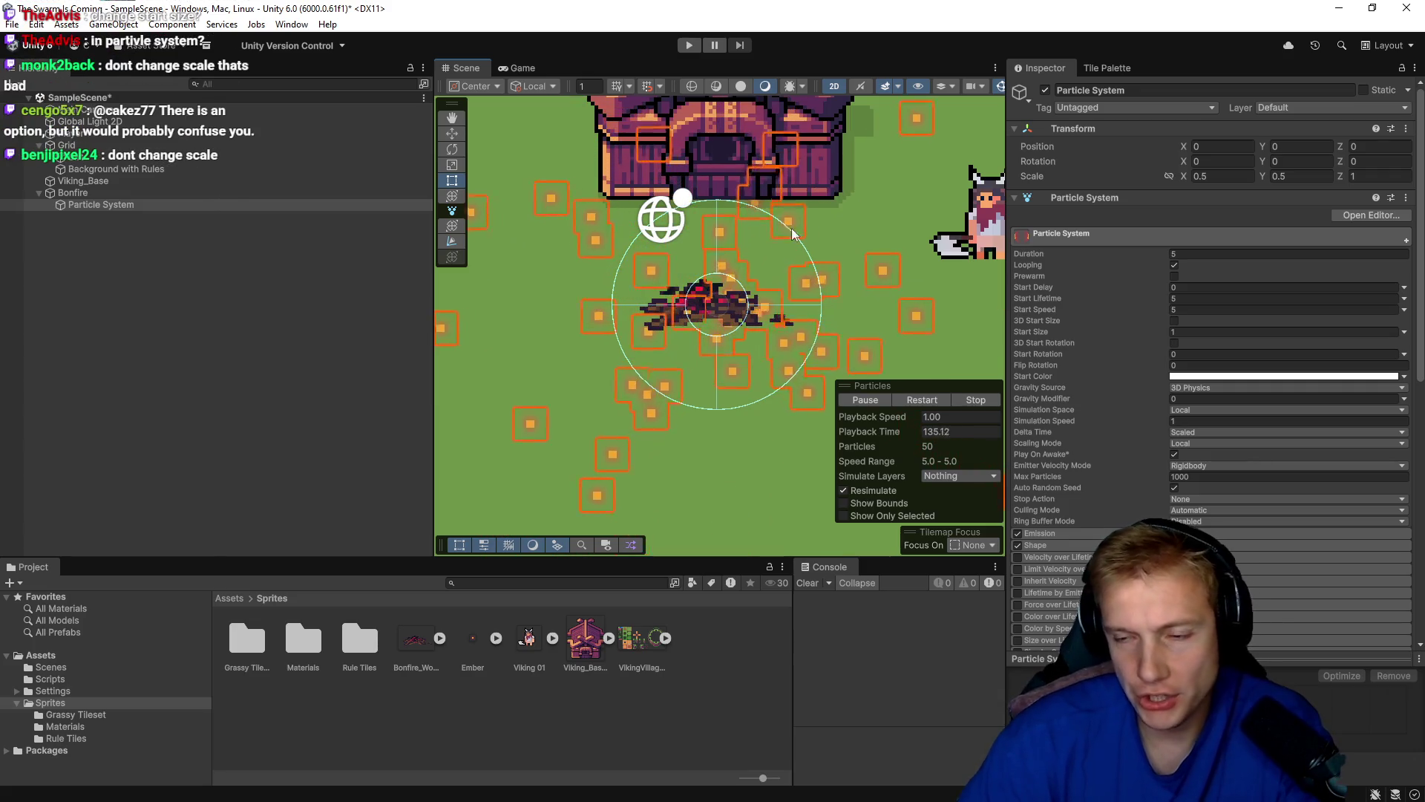
key("ctrl+z")
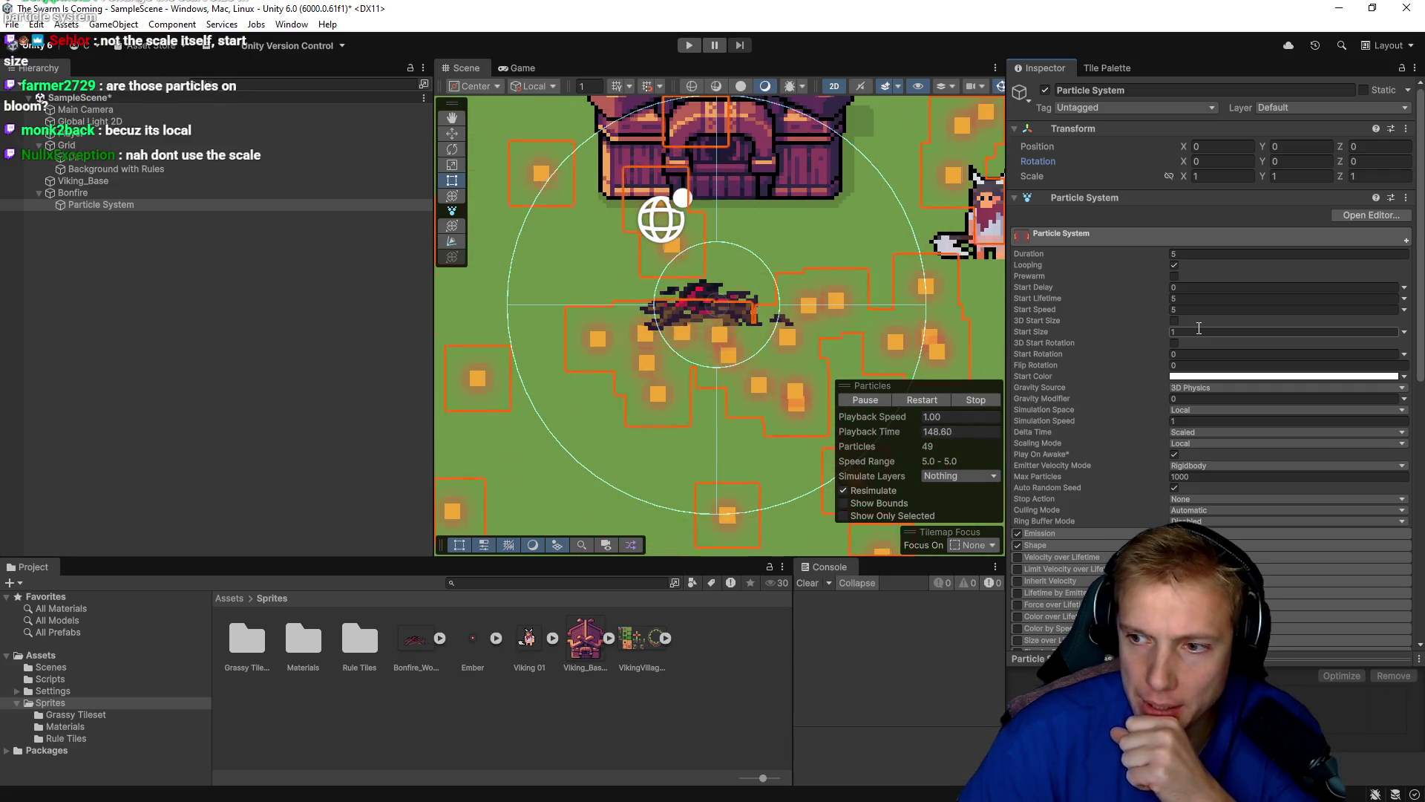
Inspect the Renderer's Render Mode and Sort Mode, leaving them at Billboard and None.
scroll(1142, 389, "down", 8)
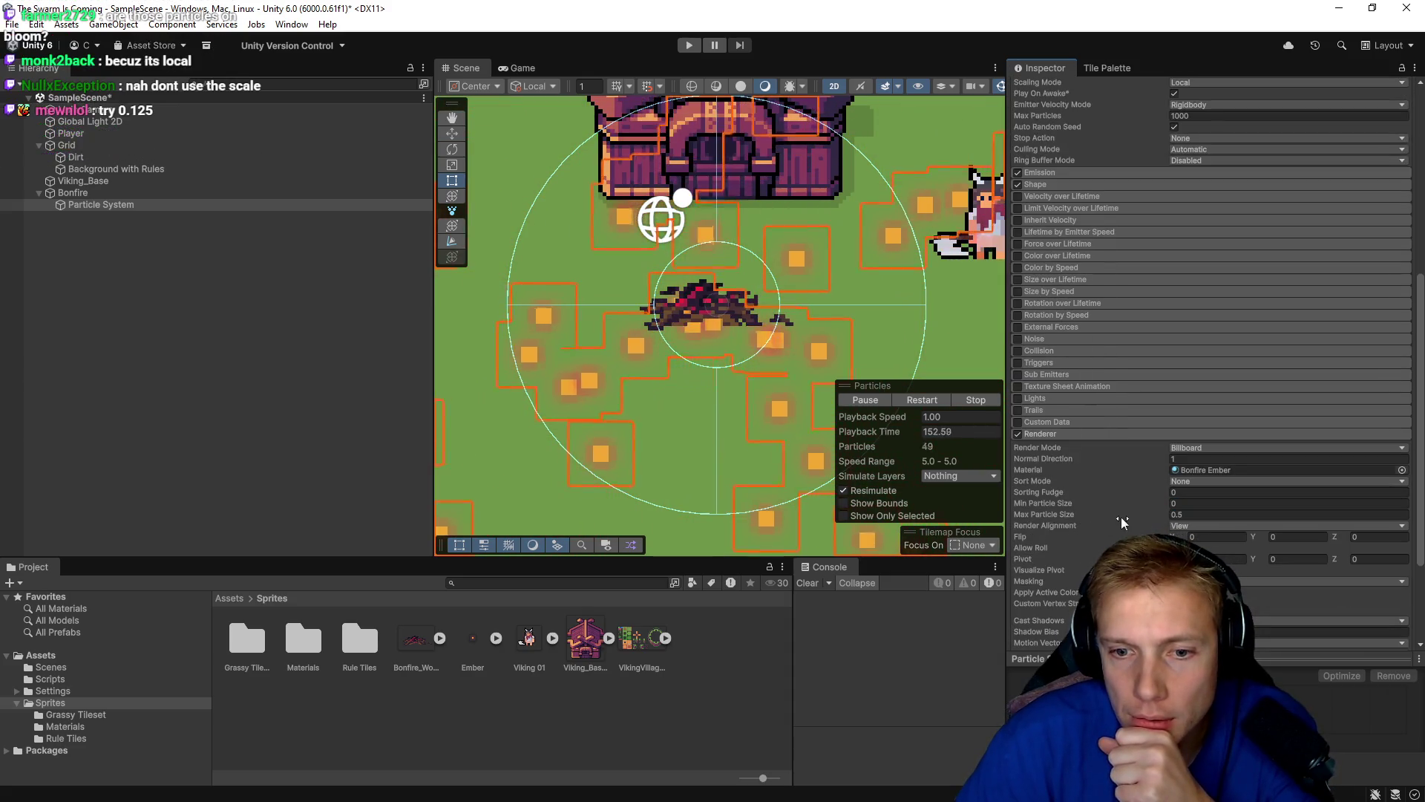
scroll(1132, 534, "down", 3)
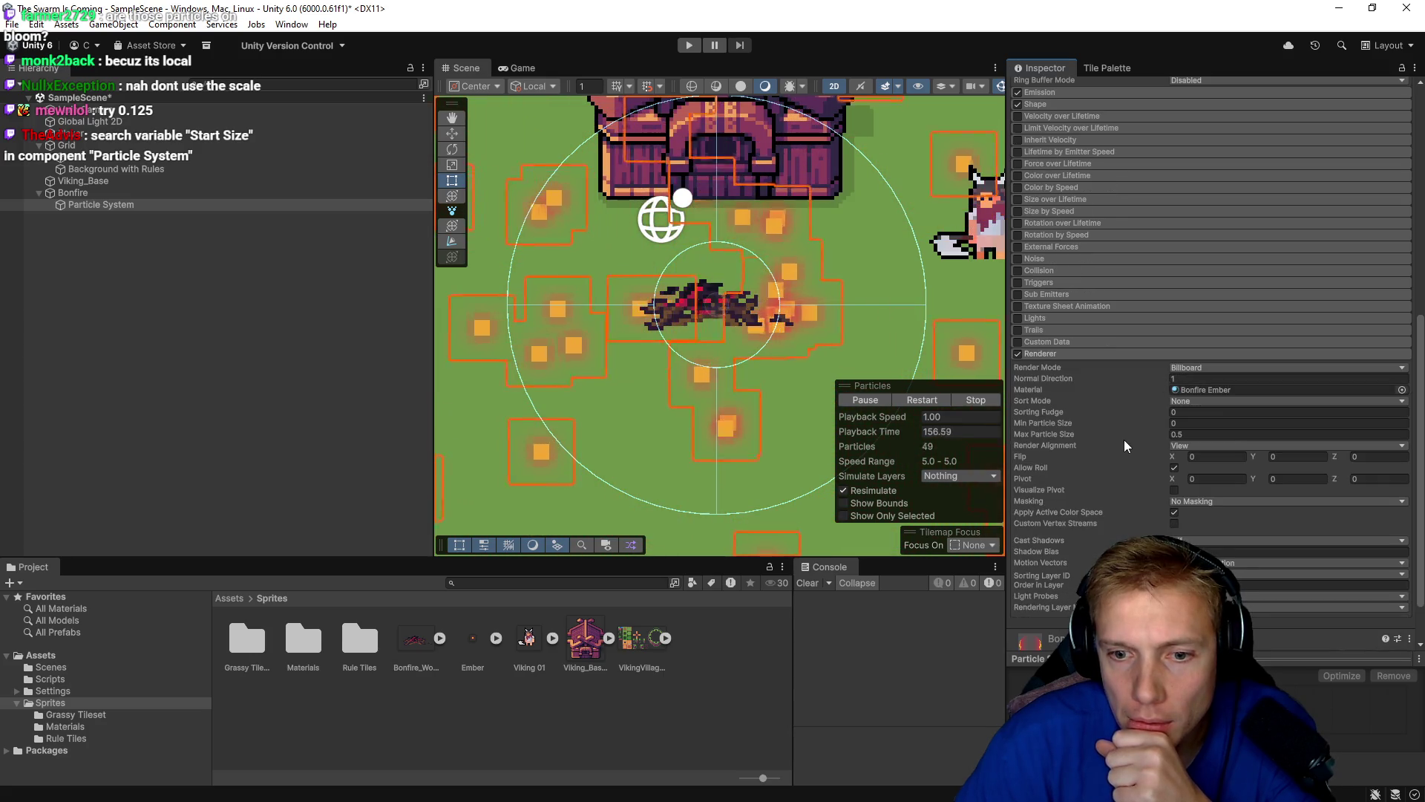
scroll(1125, 486, "down", 2)
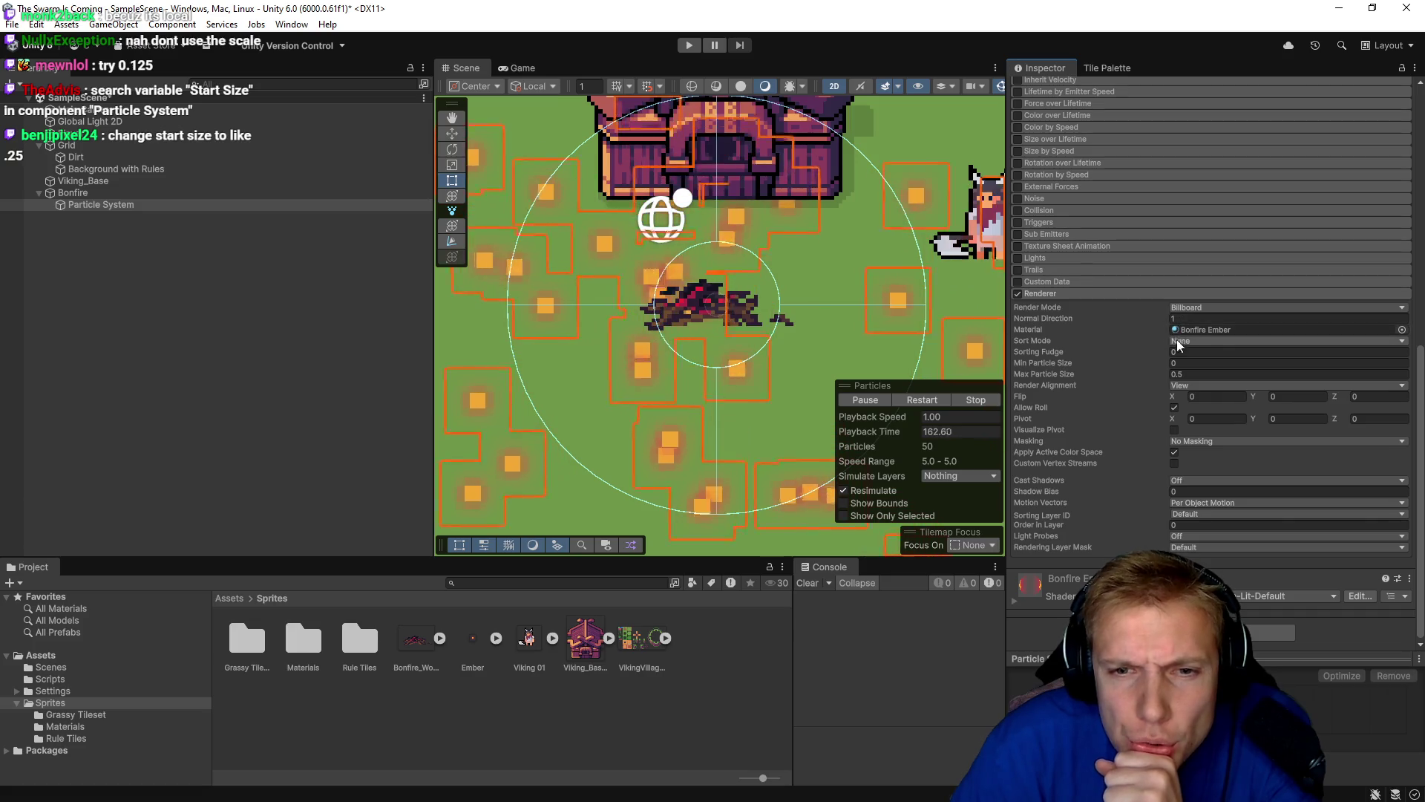
left_click(1209, 307)
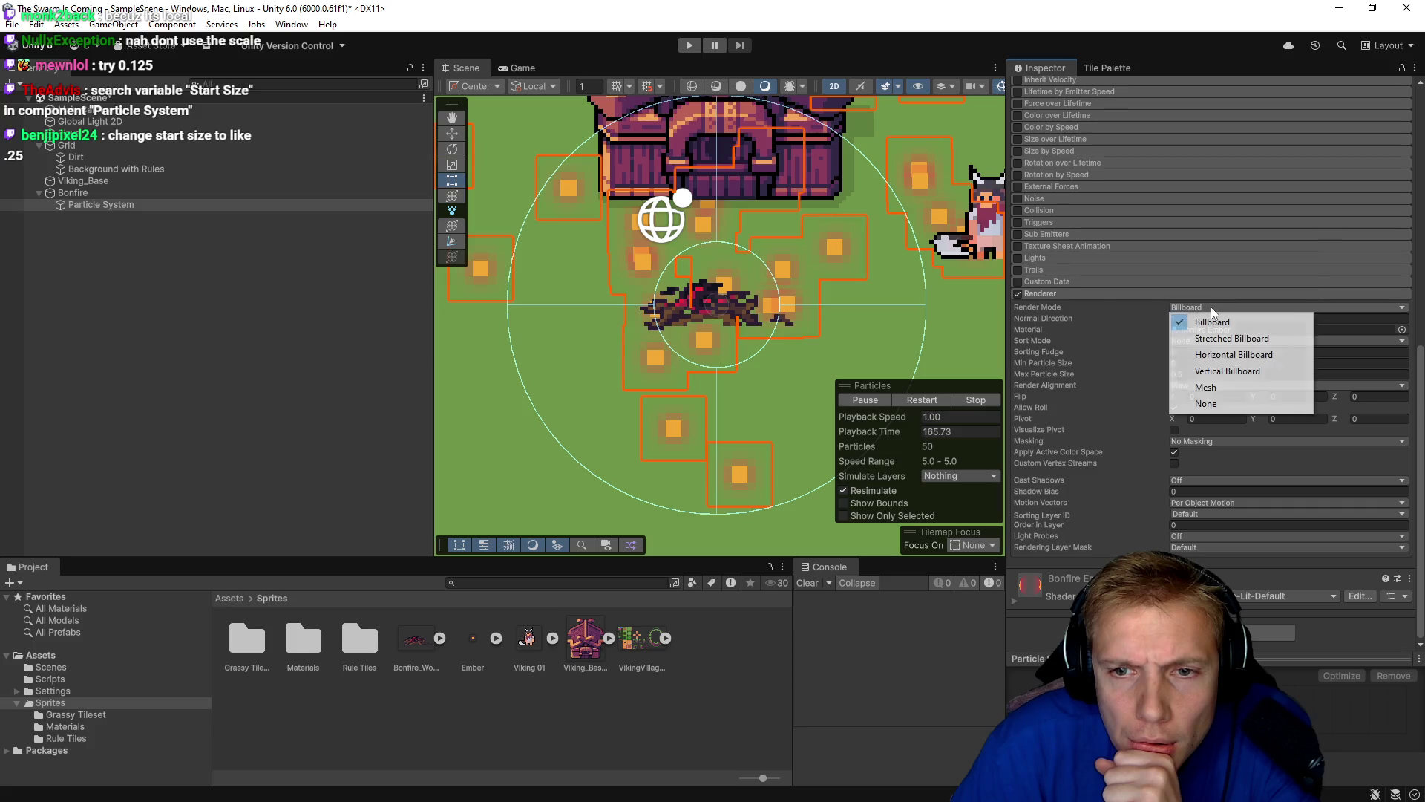
left_click(1109, 318)
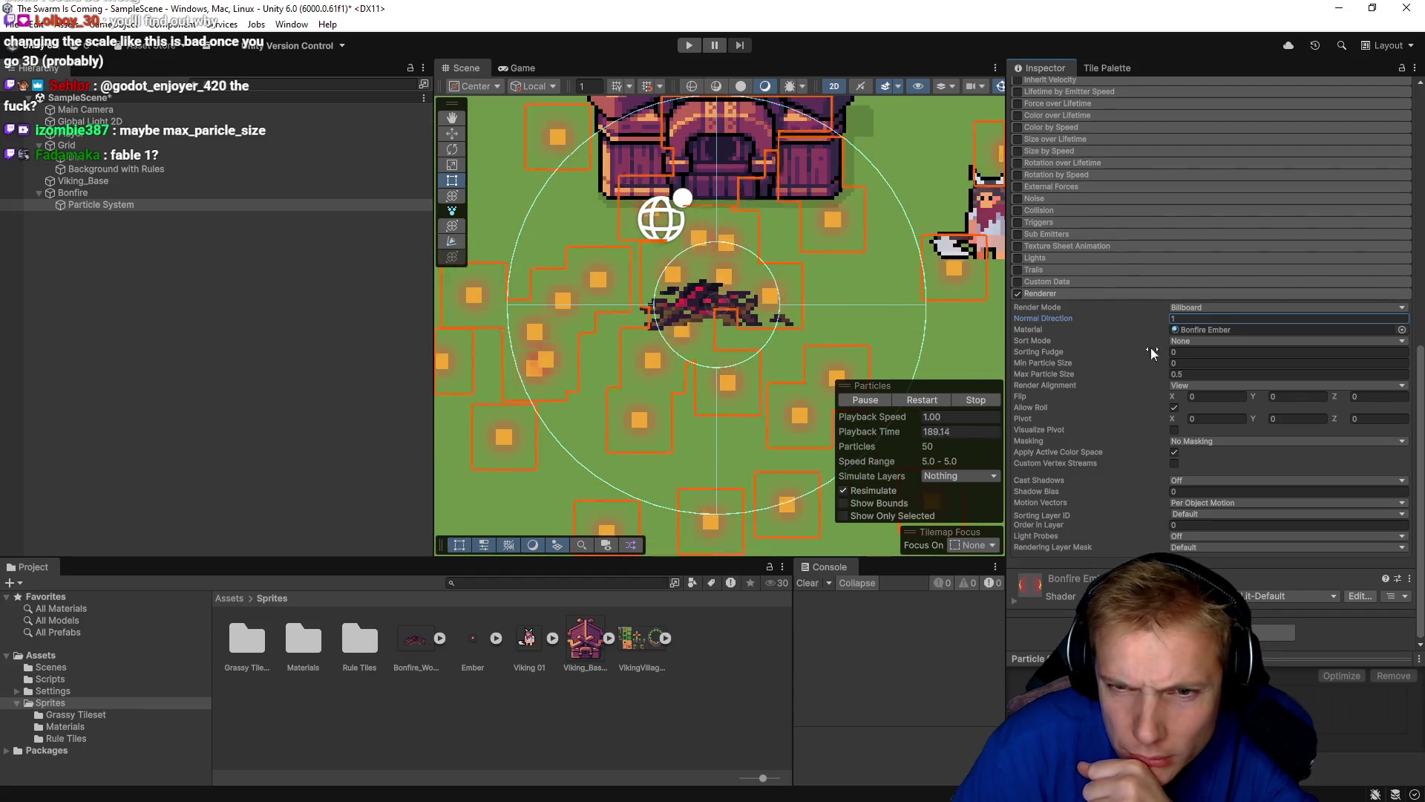
left_click(1193, 340)
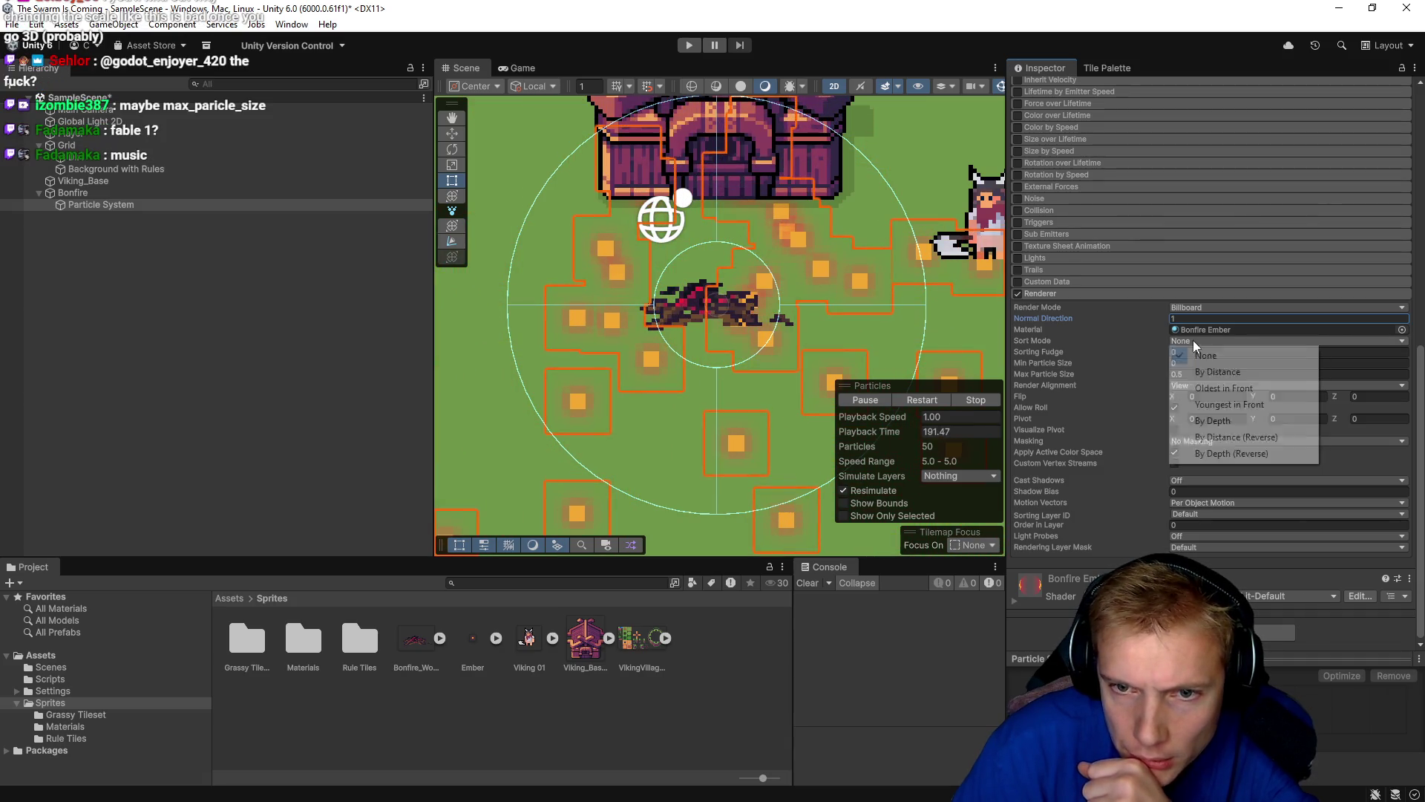
left_click(1120, 349)
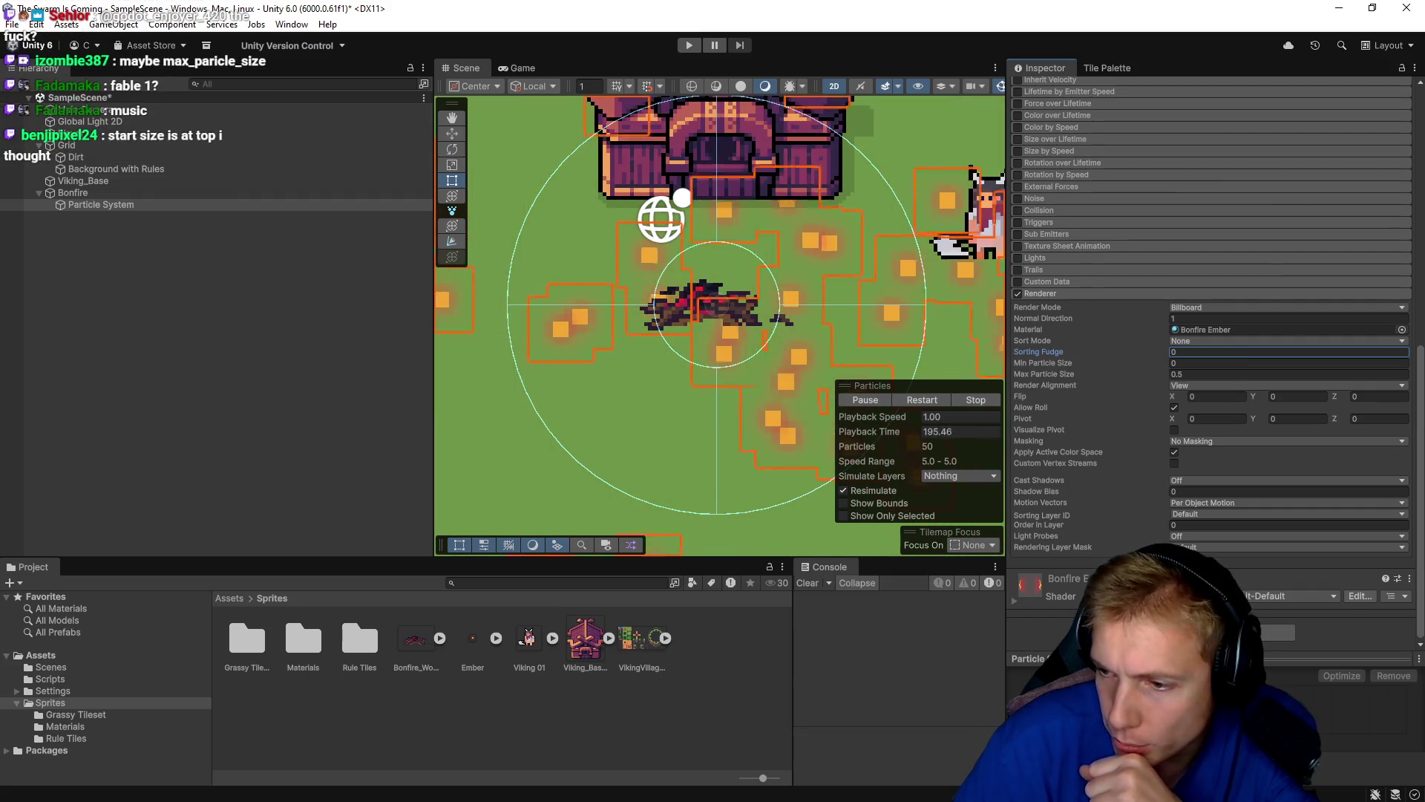
key("alt+Tab")
key("alt+Tab")
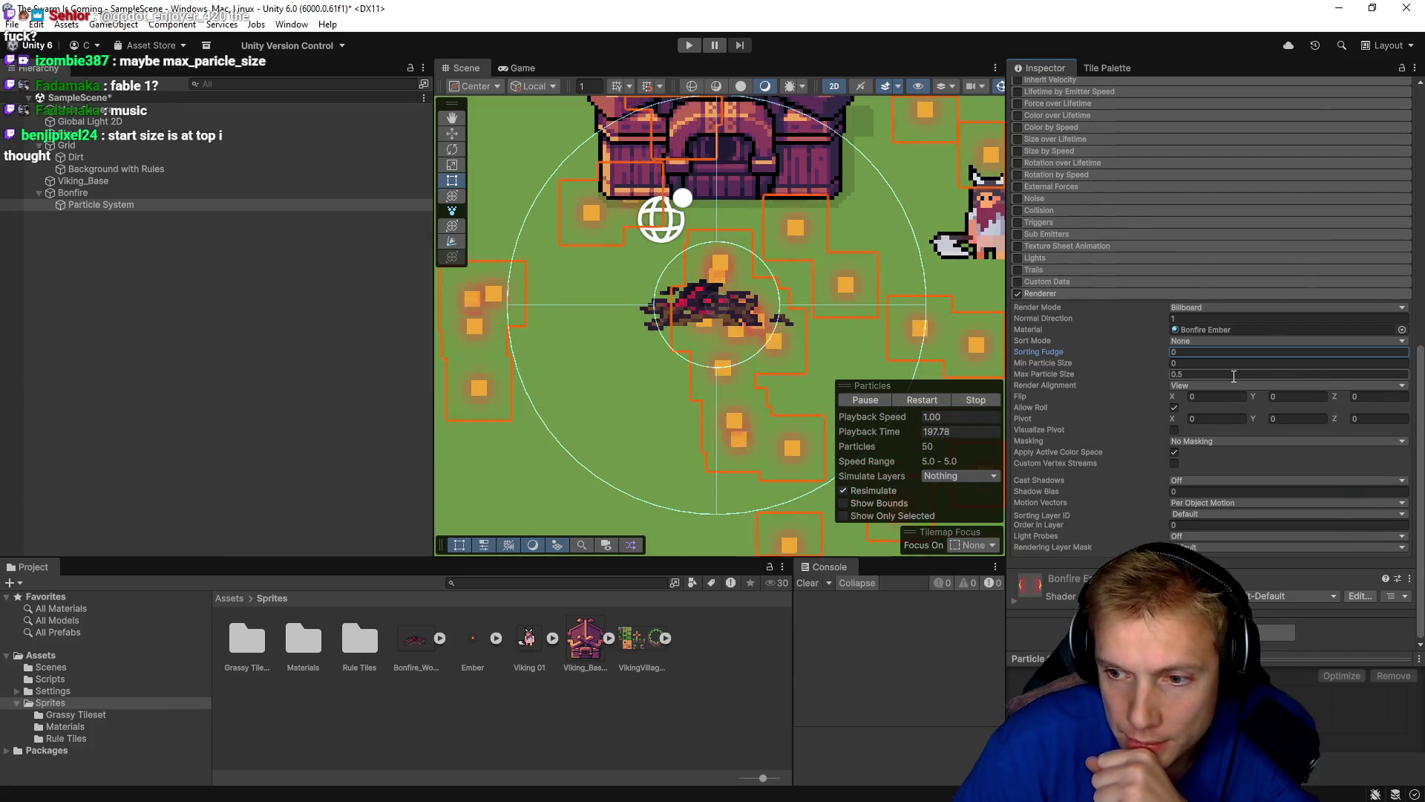
mouse_move(1129, 368)
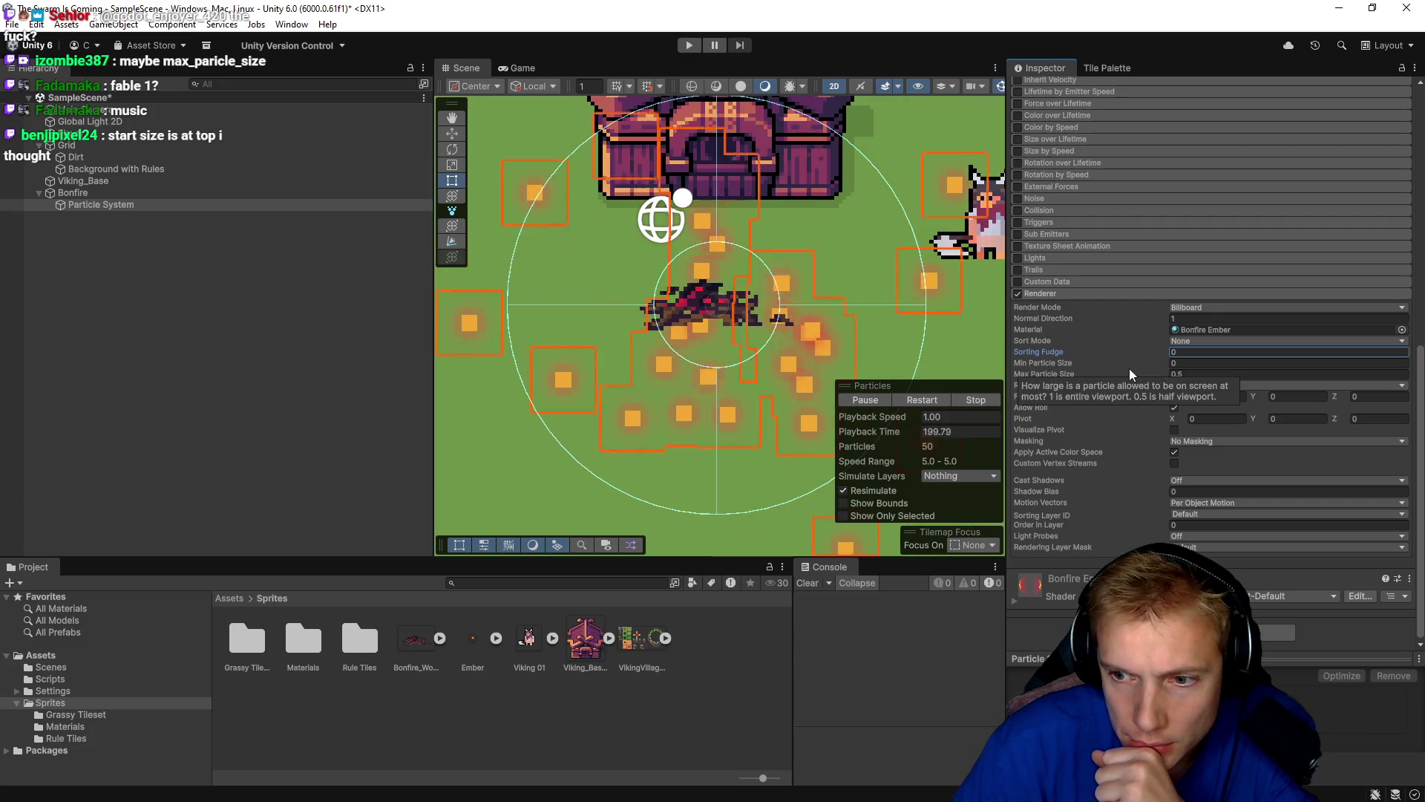
scroll(1143, 378, "up", 10)
scroll(1158, 404, "up", 3)
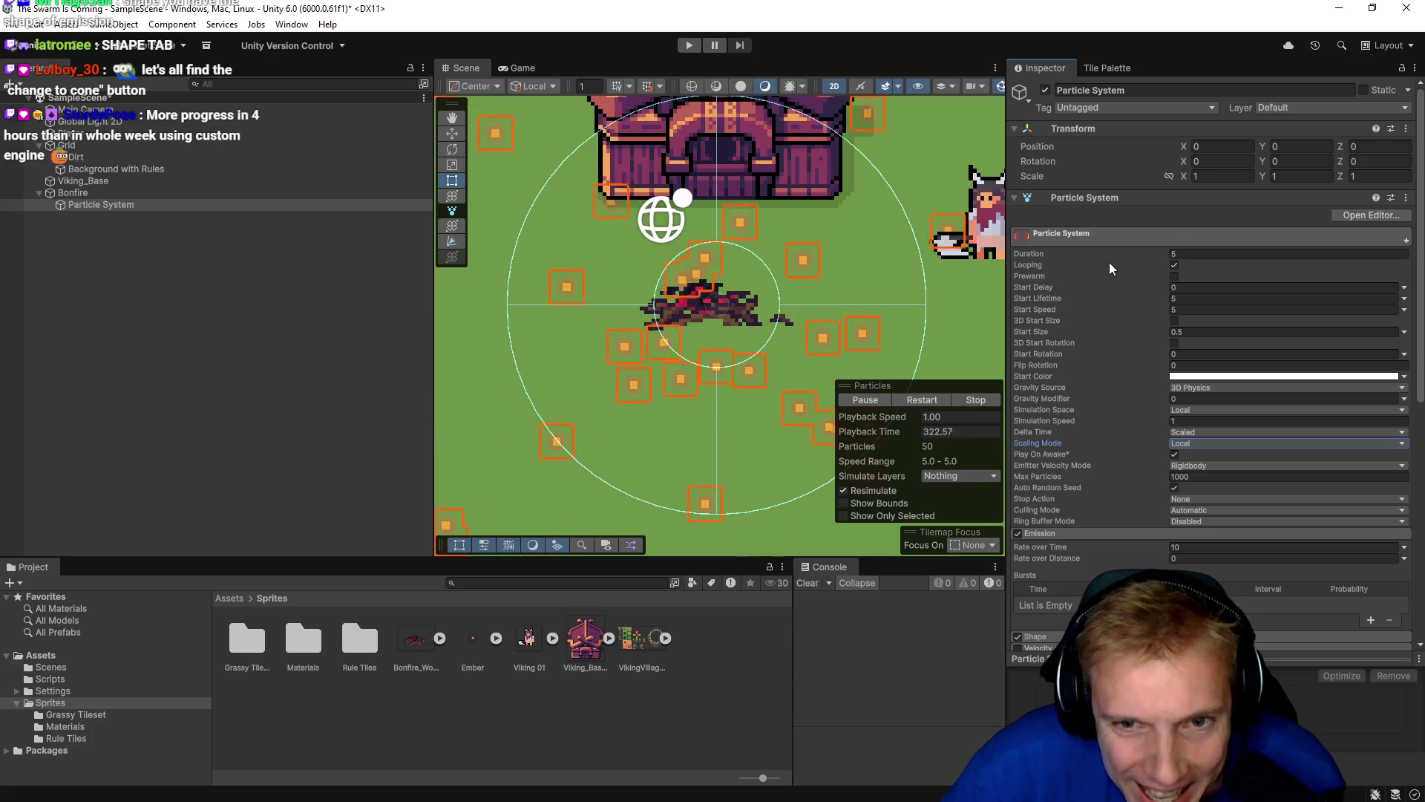
mouse_move(1080, 270)
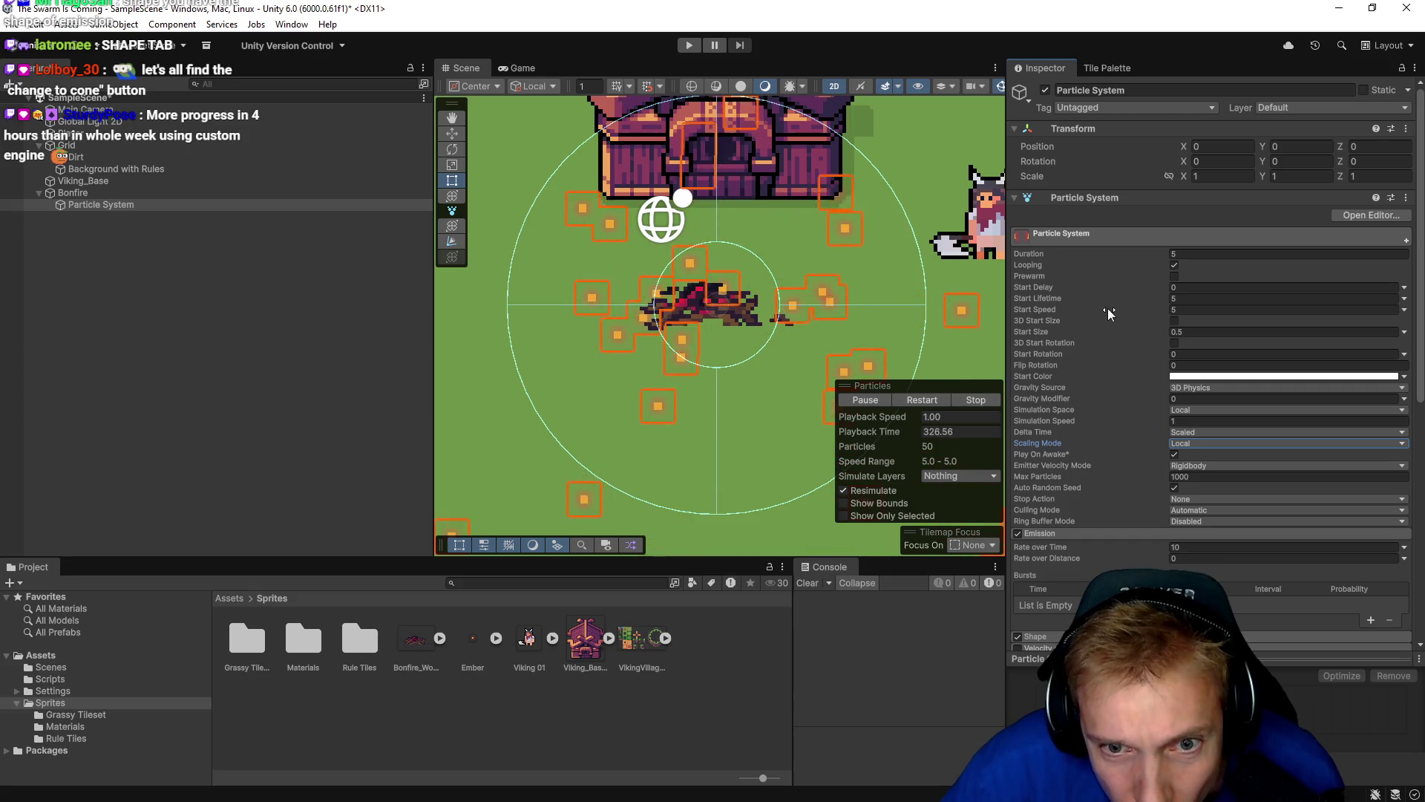
scroll(1098, 303, "down", 3)
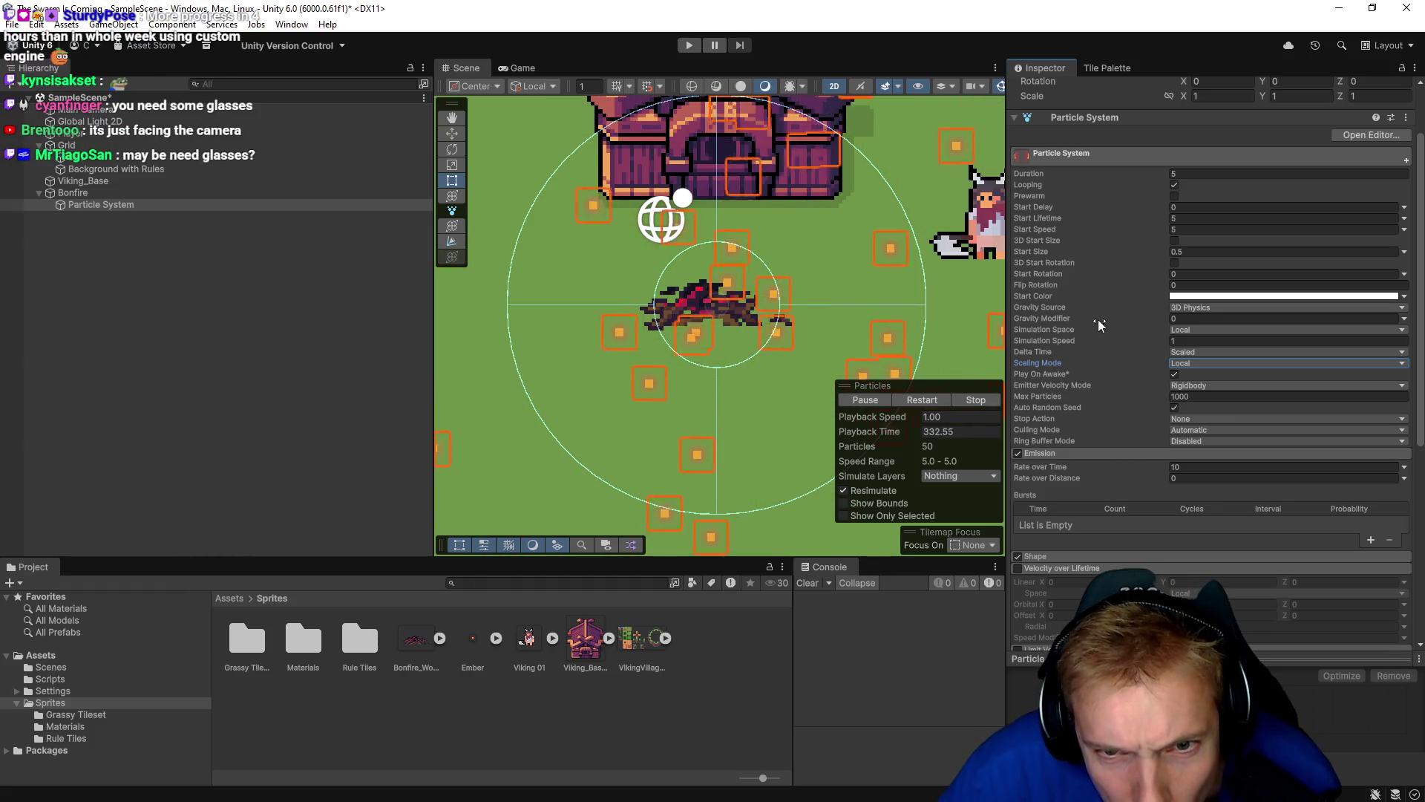
scroll(1095, 355, "down", 5)
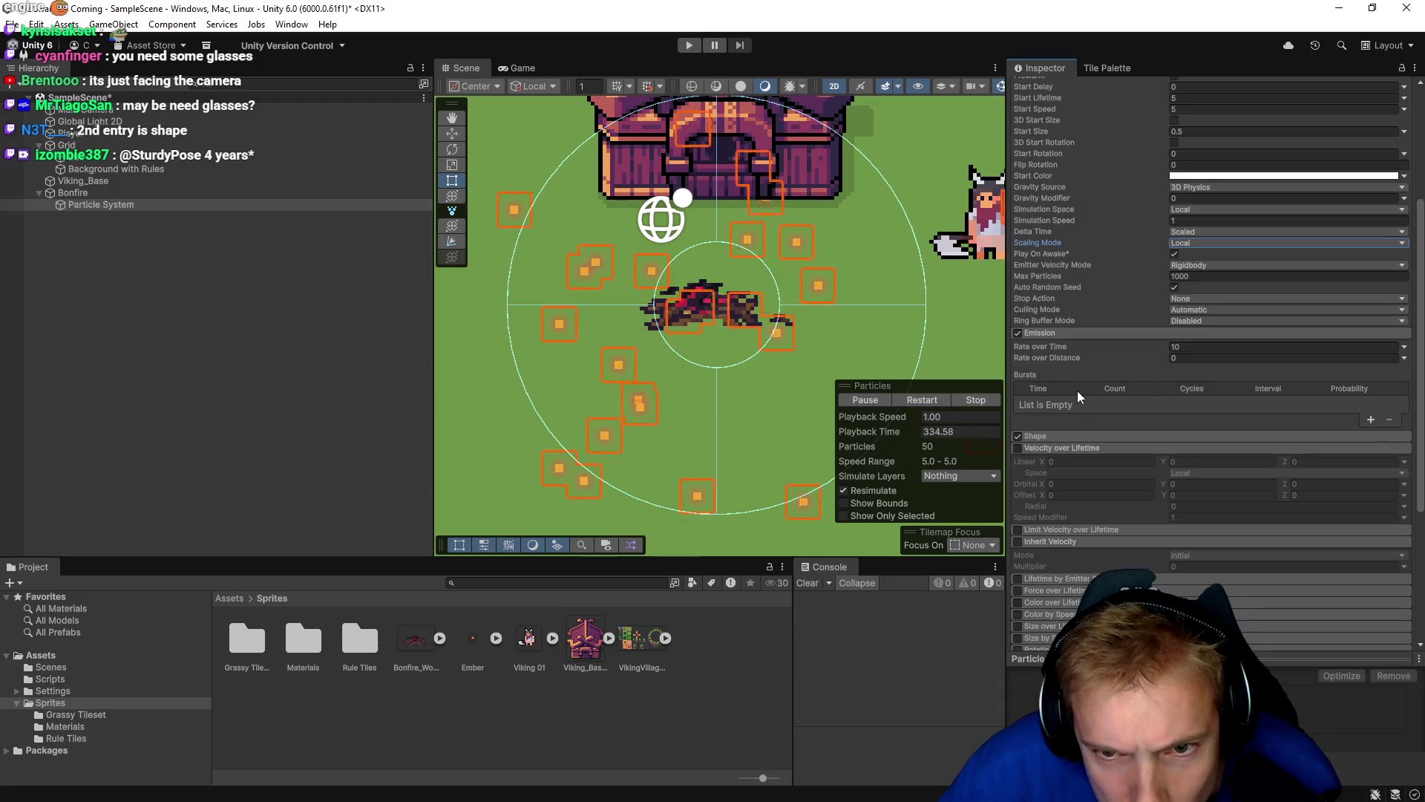
scroll(1122, 396, "down", 2)
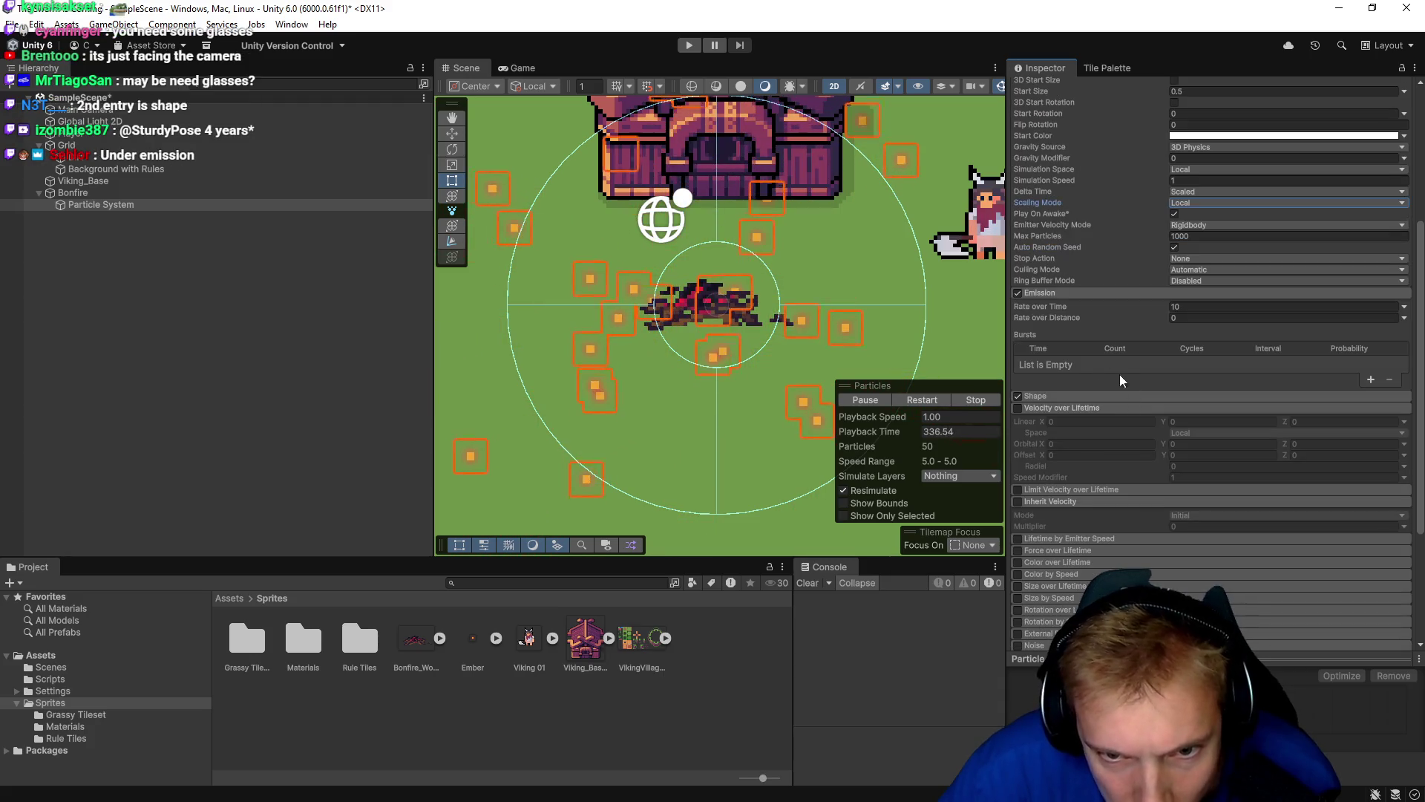
left_click(1050, 395)
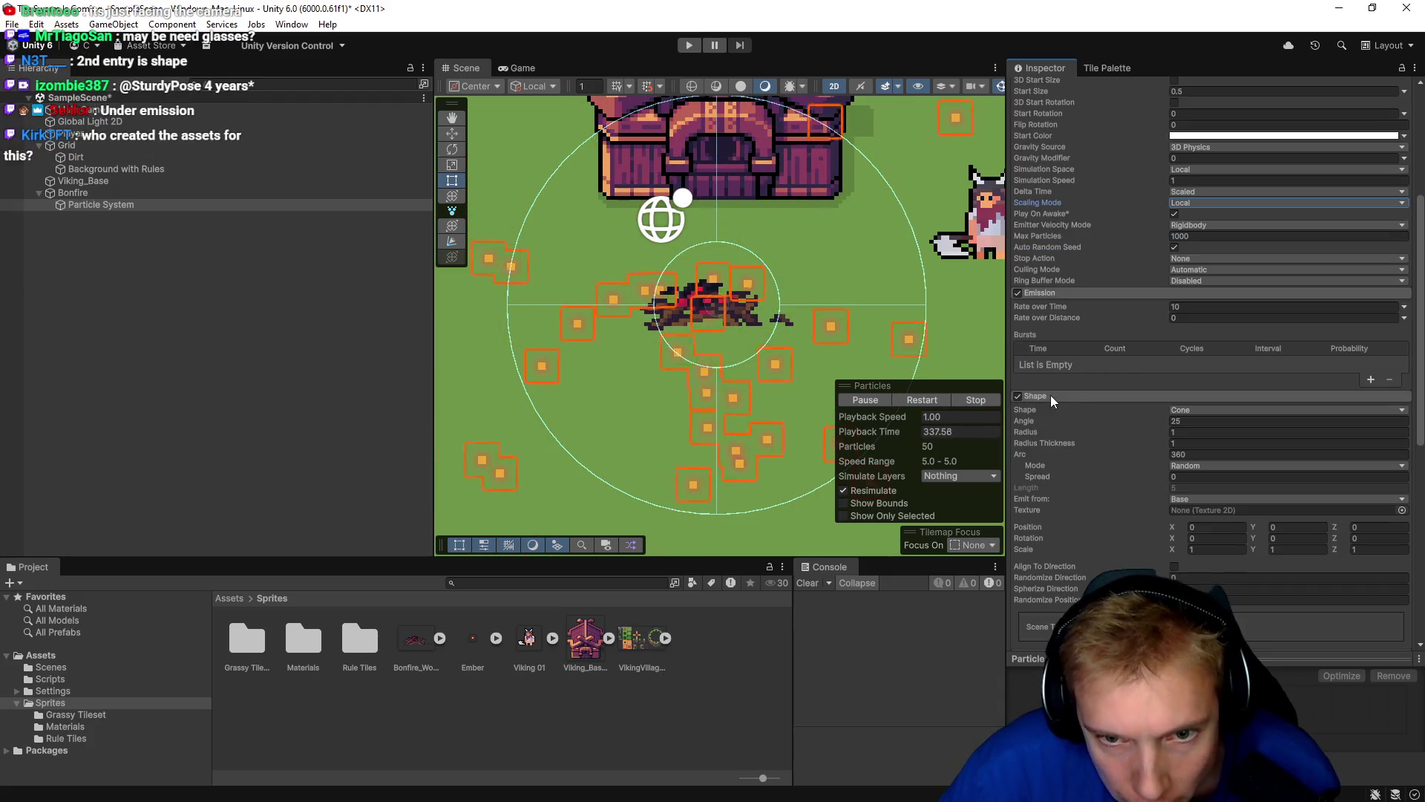
Try a Sphere emitter shape, then switch the Shape back to Cone.
left_click(1217, 410)
left_click(1203, 426)
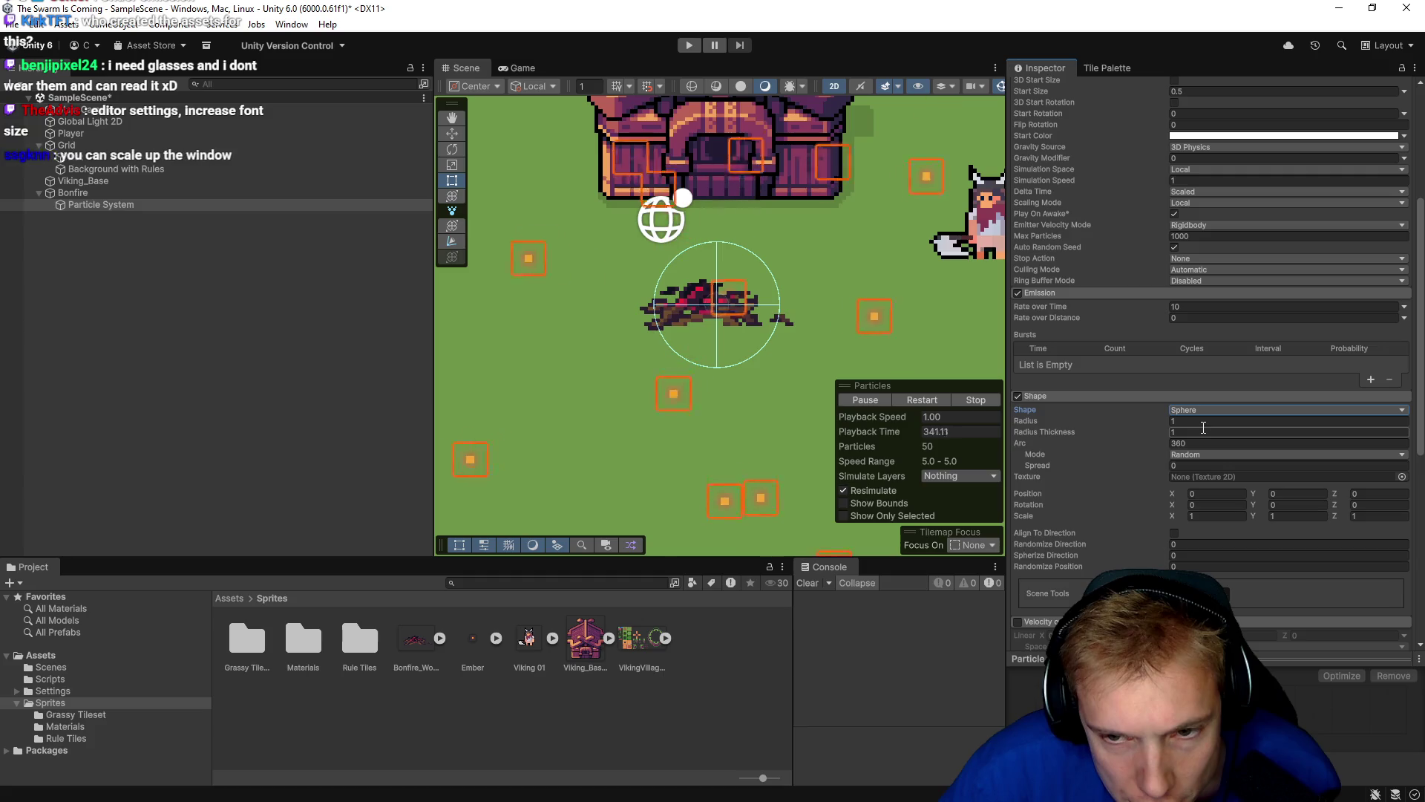
left_click(1222, 413)
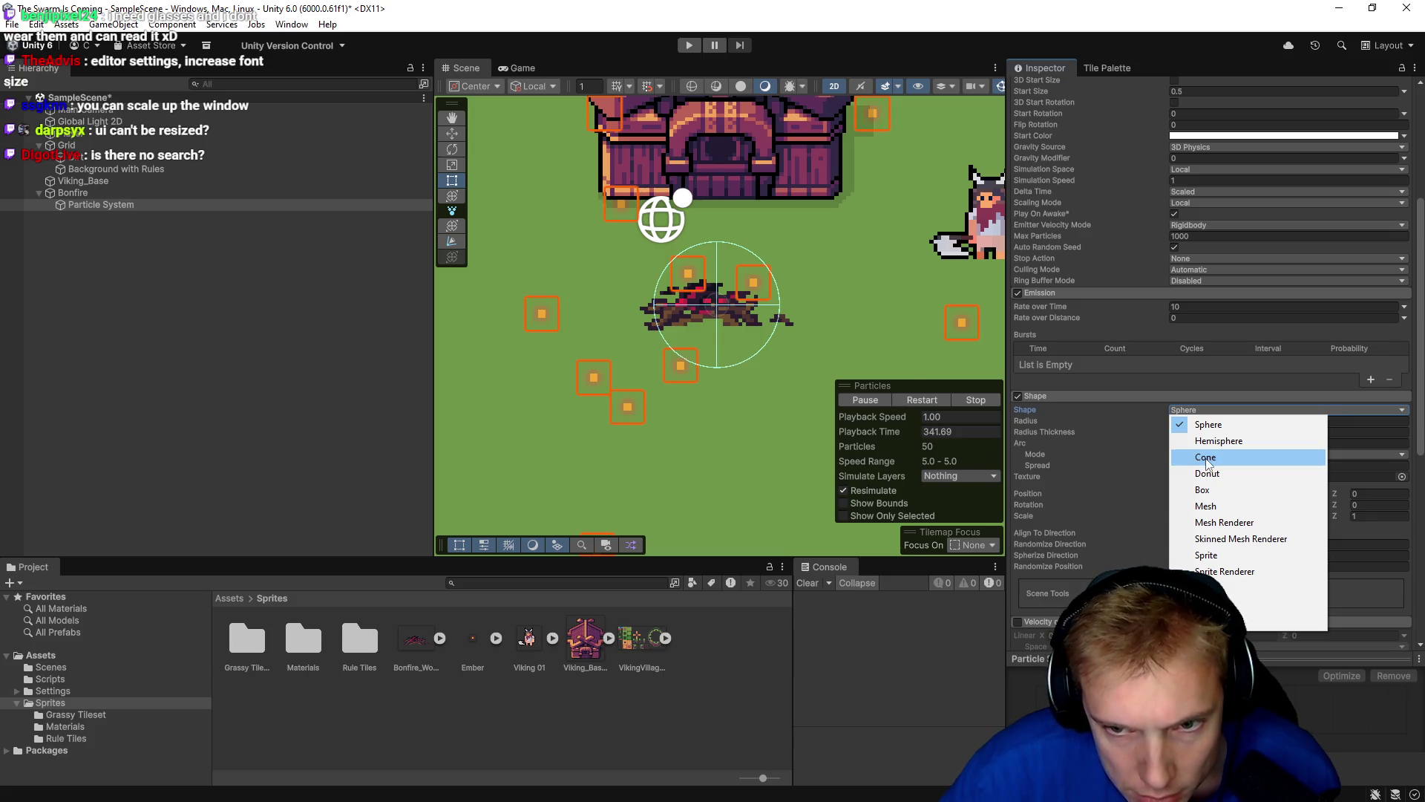
left_click(1206, 458)
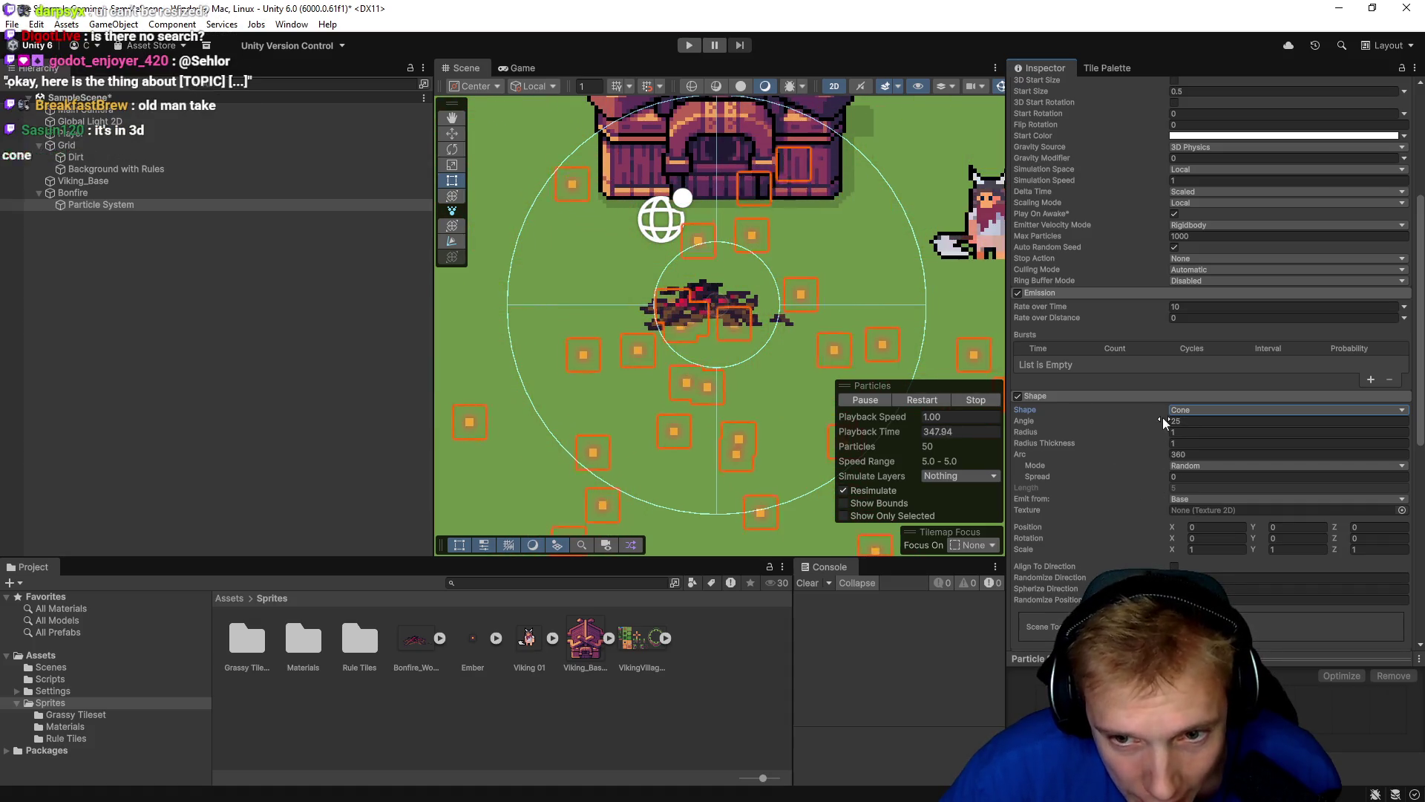
Adjust the cone to Radius 0.6, Angle 24.65 and Arc 50.7.
left_click_drag(1160, 431, 1013, 451)
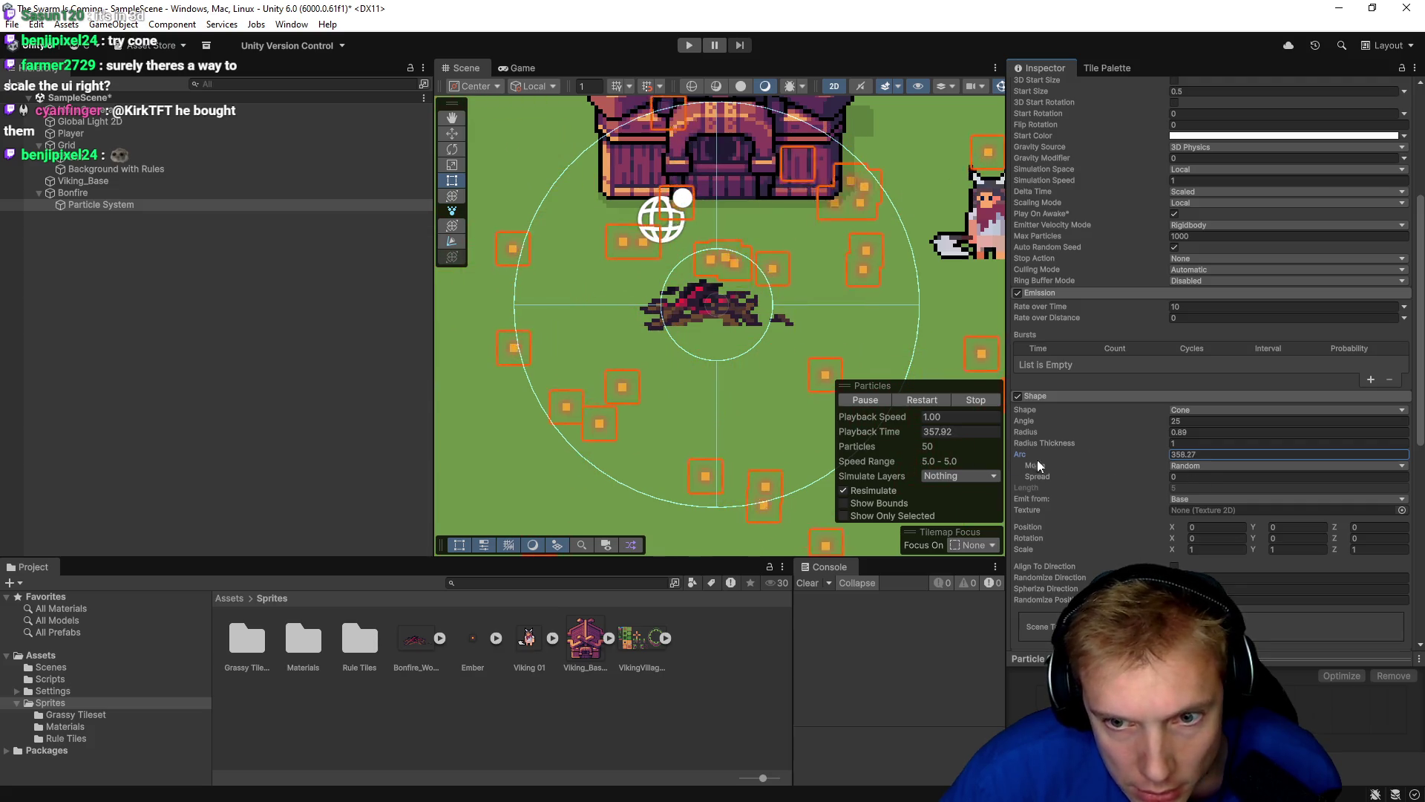
left_click_drag(477, 420, 975, 453)
mouse_move(1353, 449)
left_mouse_down()
mouse_move(524, 421)
mouse_move(481, 403)
mouse_move(1008, 472)
mouse_move(1149, 453)
mouse_move(763, 430)
mouse_move(816, 436)
mouse_move(787, 432)
mouse_move(800, 434)
left_mouse_up()
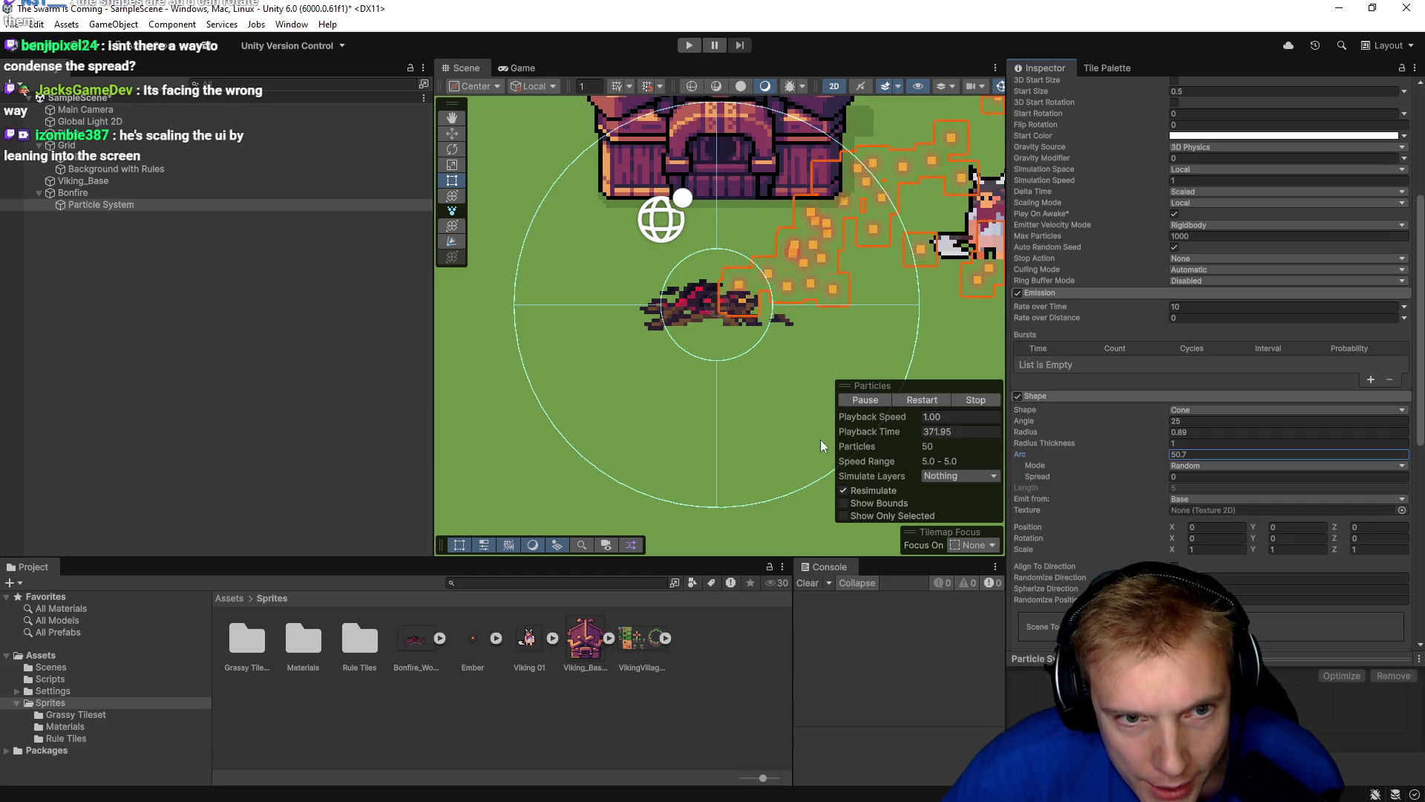
mouse_move(1151, 430)
left_mouse_down()
mouse_move(1121, 432)
mouse_move(1140, 432)
mouse_move(1134, 420)
mouse_move(1237, 431)
mouse_move(1137, 420)
mouse_move(1142, 453)
left_mouse_up()
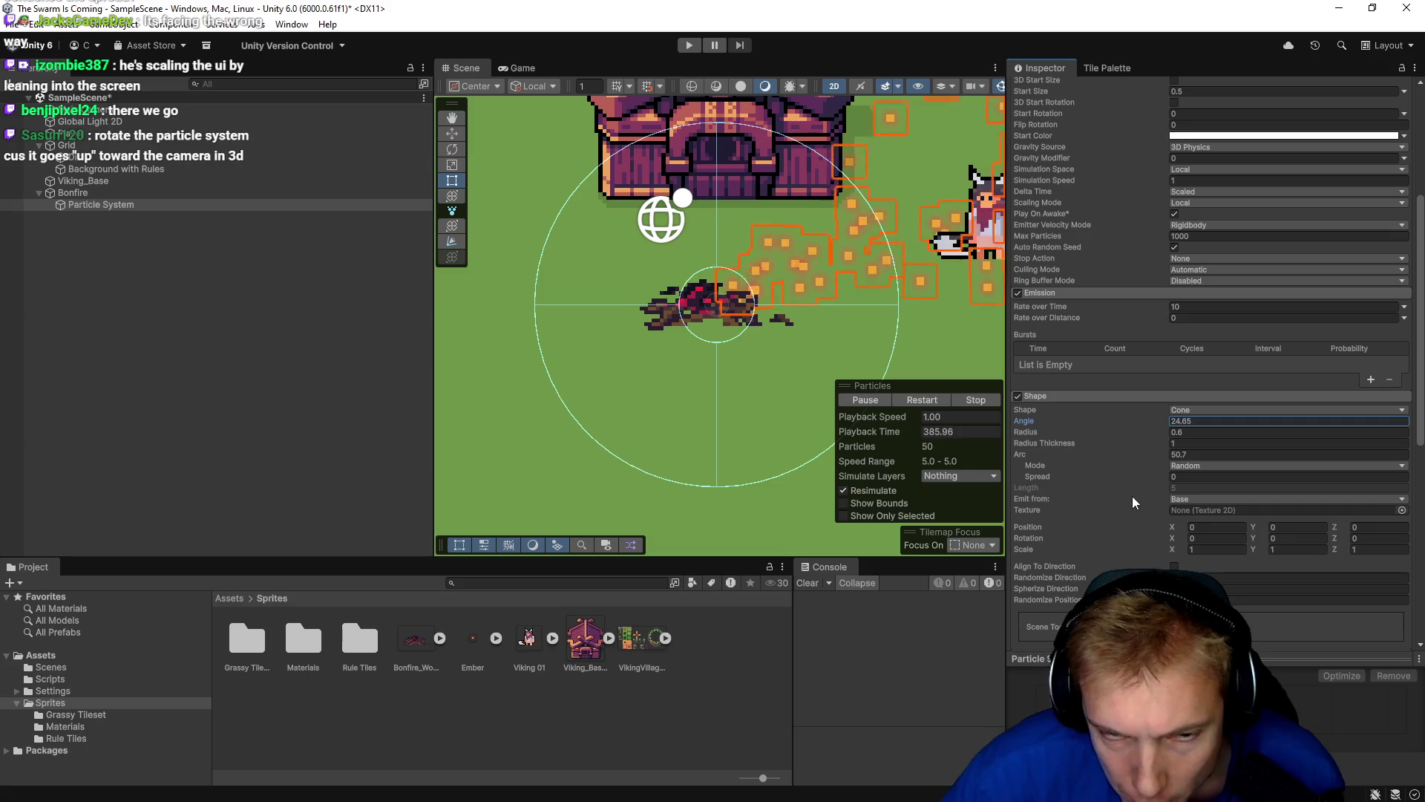
left_click_drag(688, 173, 629, 150)
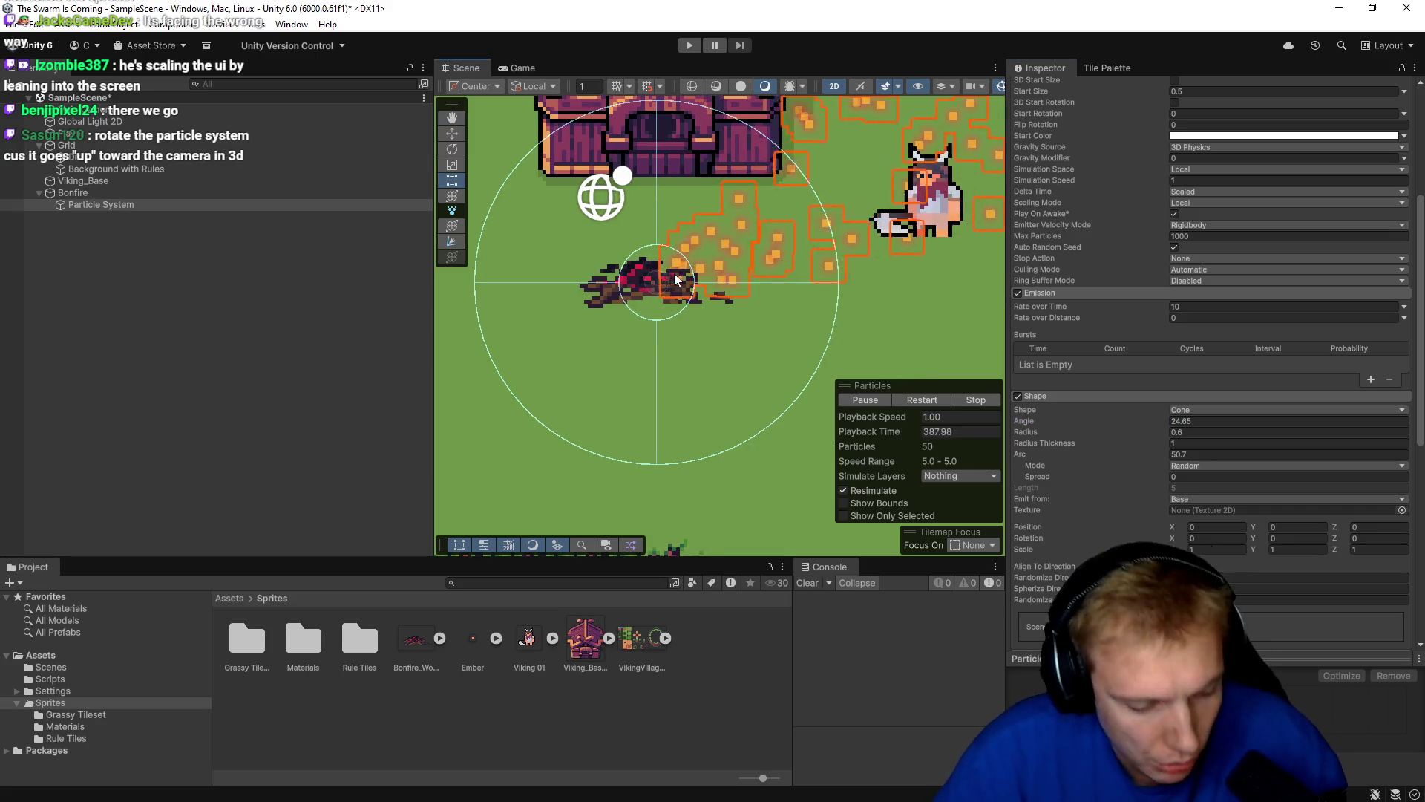
Rotate the bonfire's Particle System so embers rise upward, then frame it with the house in view.
key("r")
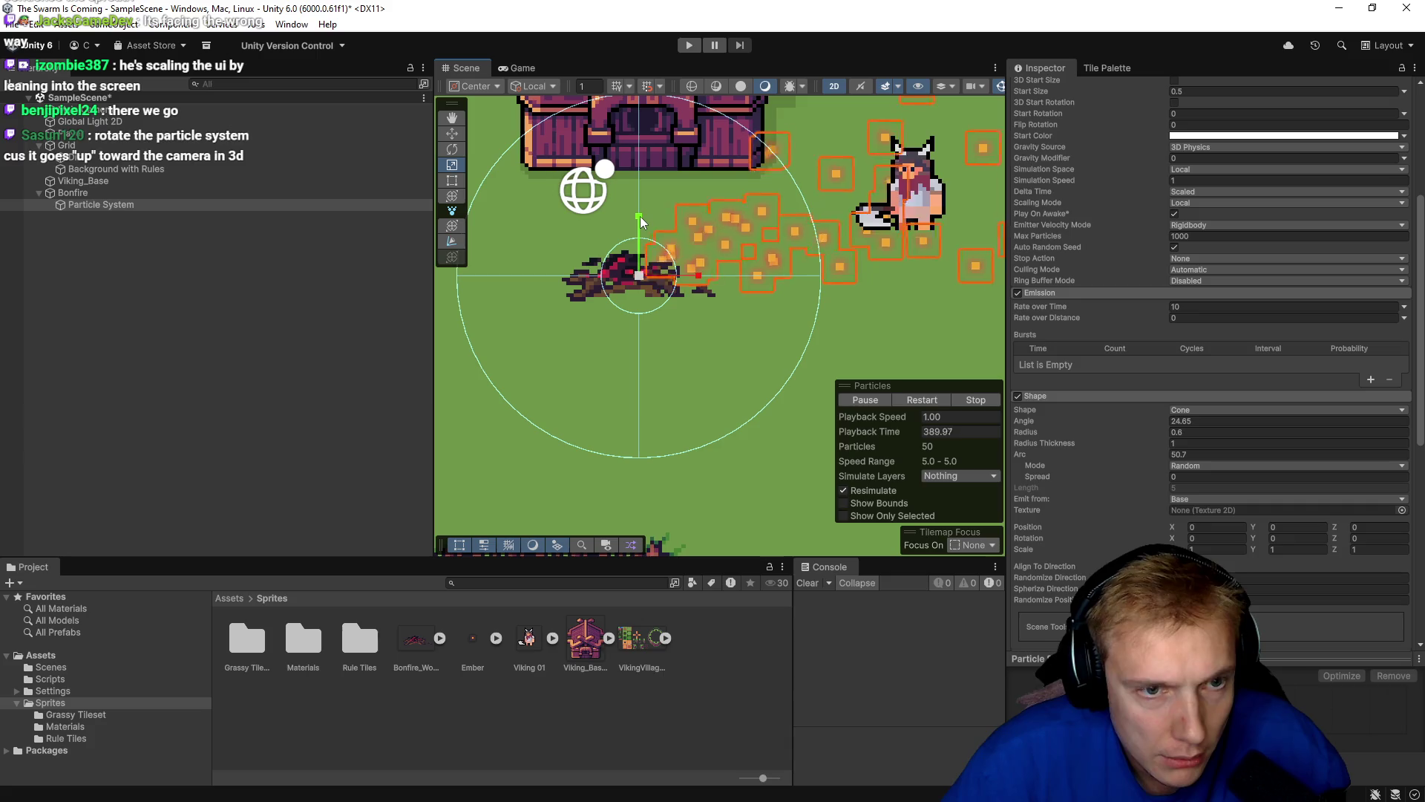
key("t")
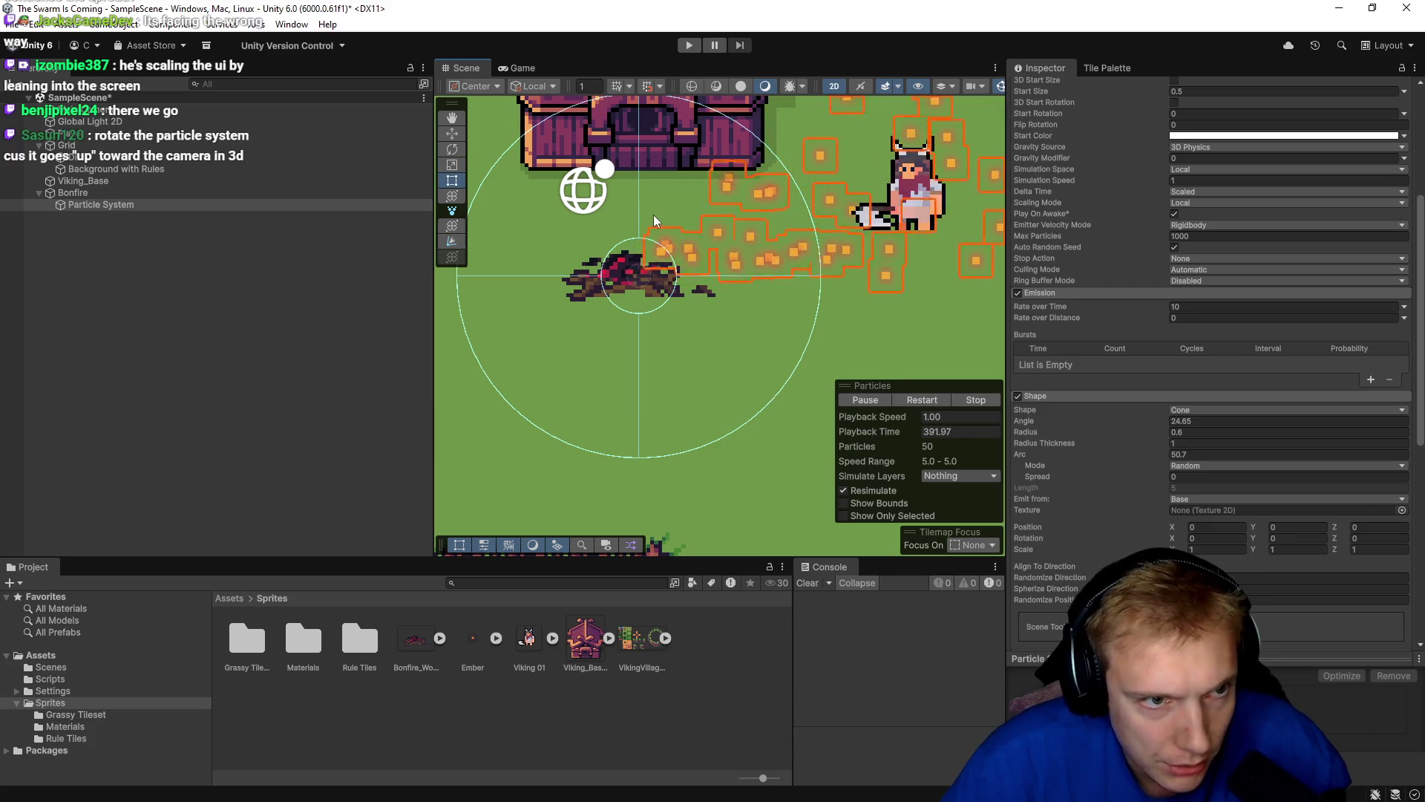
key("r")
left_click(460, 153)
mouse_move(607, 225)
left_mouse_down()
mouse_move(572, 248)
mouse_move(572, 332)
mouse_move(496, 322)
left_mouse_up()
key("f")
mouse_move(772, 358)
left_mouse_down()
mouse_move(735, 323)
mouse_move(737, 348)
left_mouse_up()
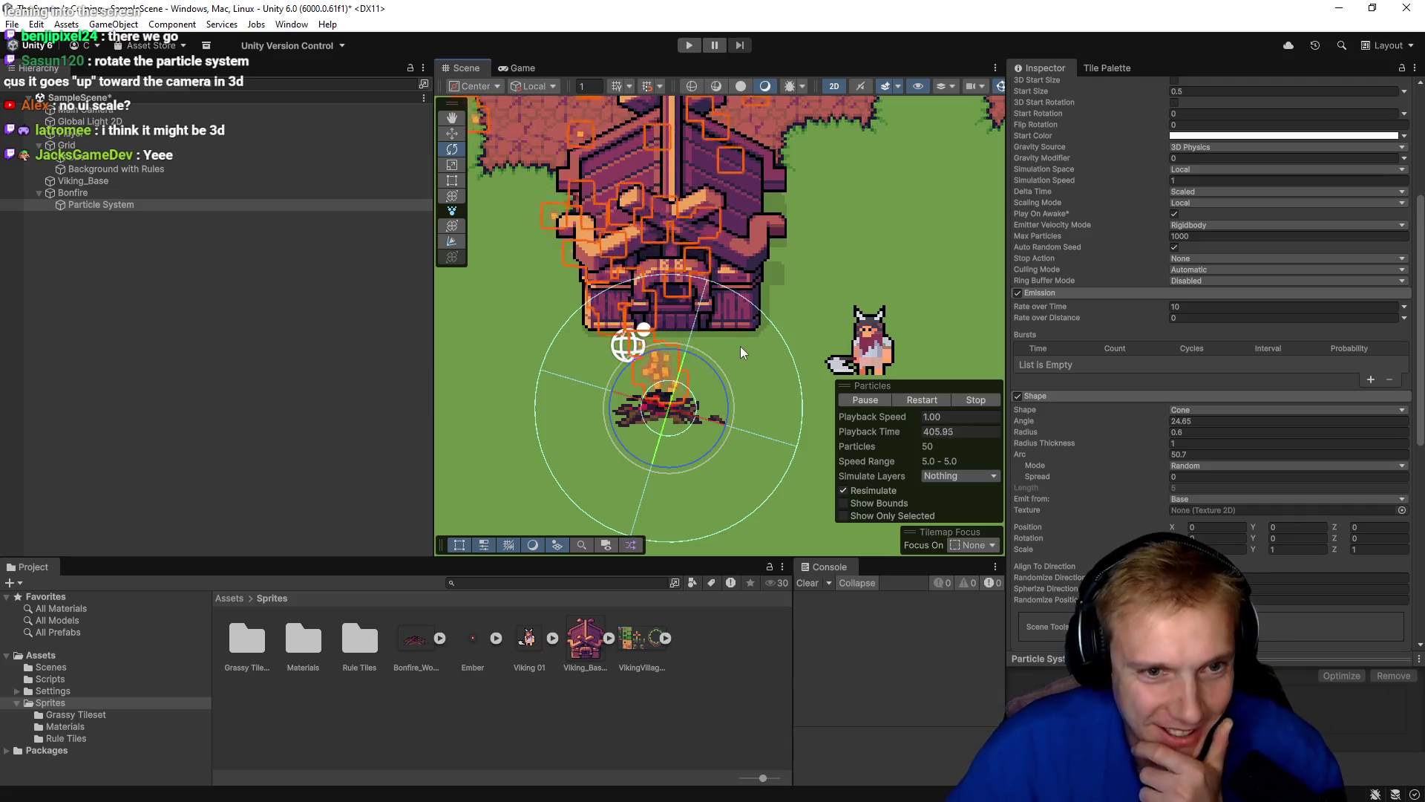
left_click(145, 207)
scroll(1132, 247, "up", 3)
scroll(1131, 247, "up", 3)
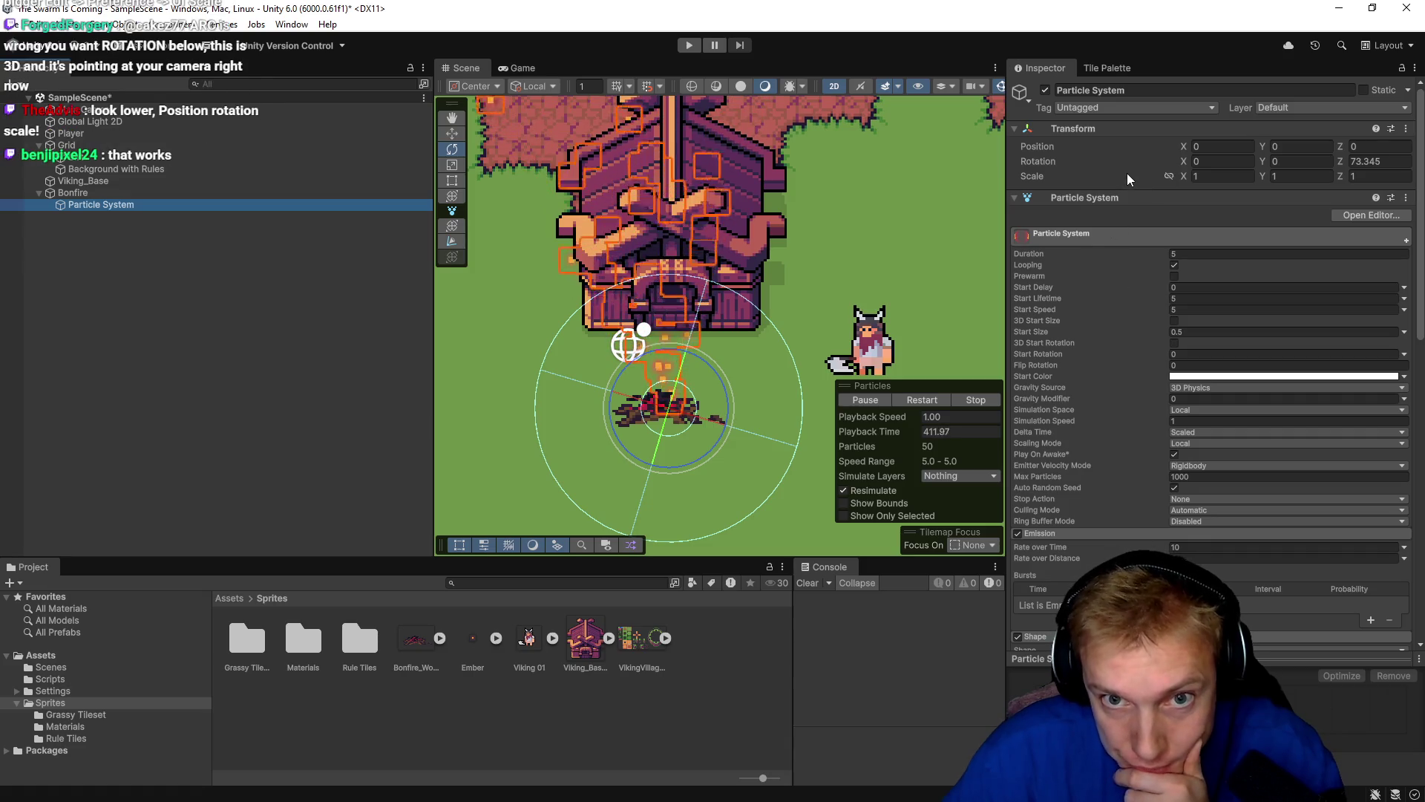
scroll(1097, 284, "down", 3)
scroll(1096, 283, "down", 15)
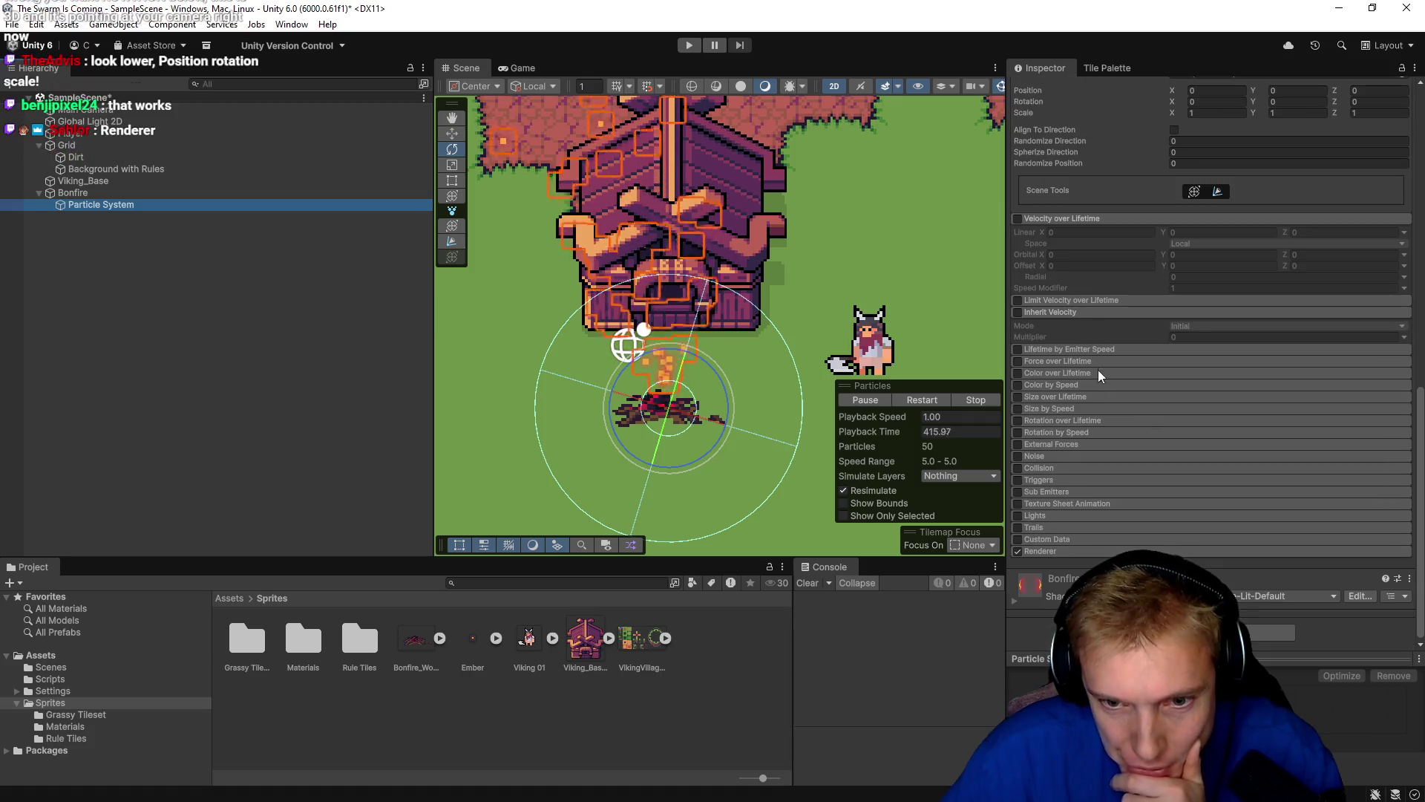
scroll(1103, 375, "up", 15)
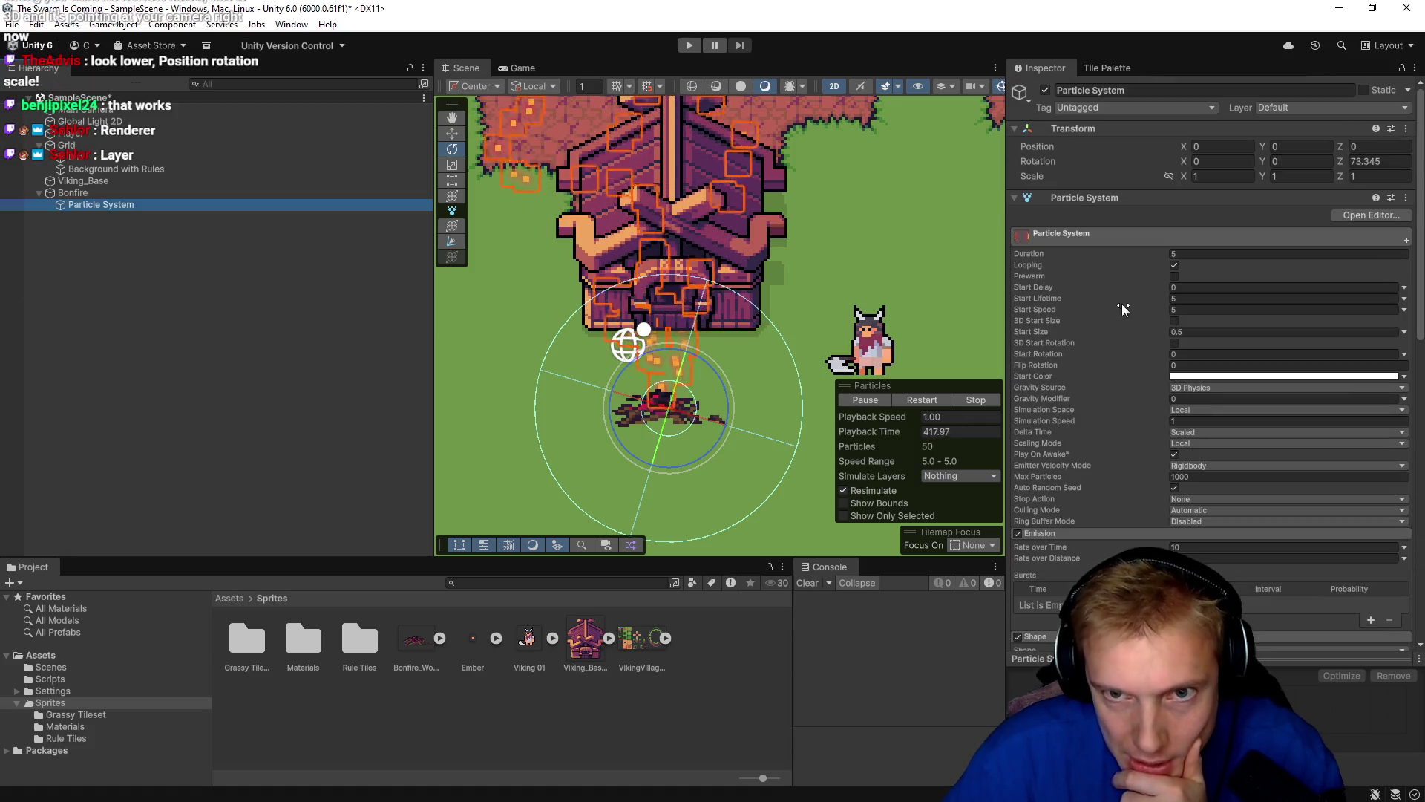
left_click(1310, 108)
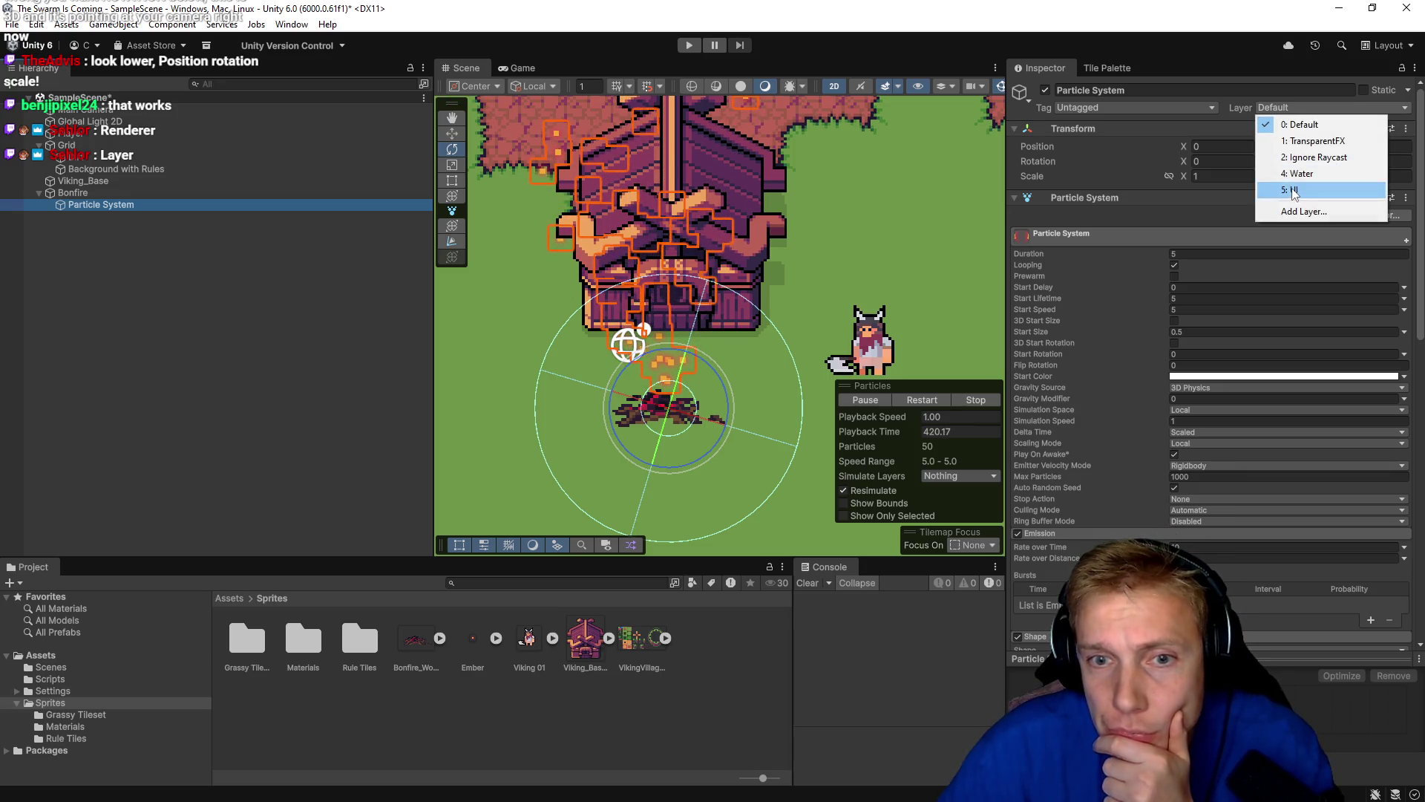
left_click(1294, 191)
left_click(1310, 109)
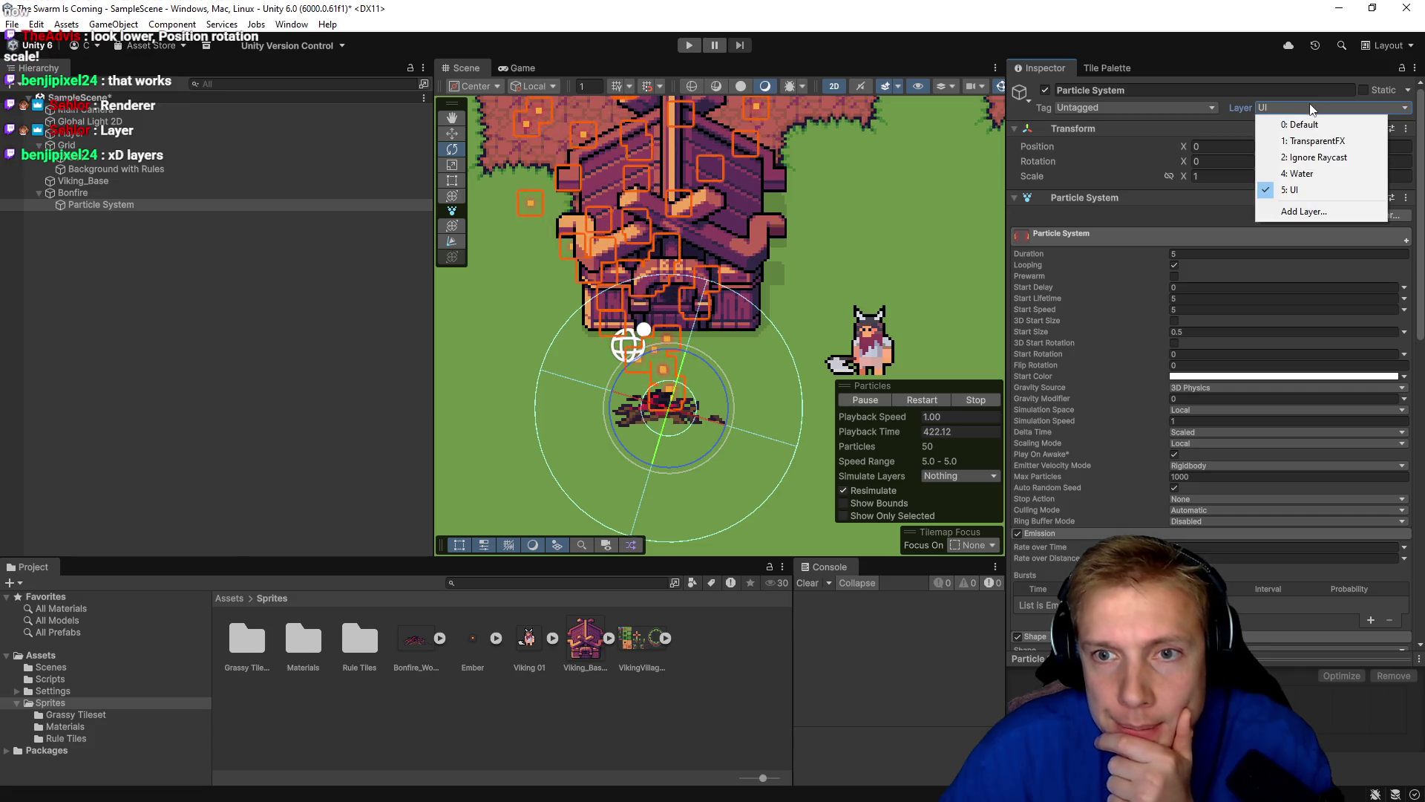
left_click(1293, 125)
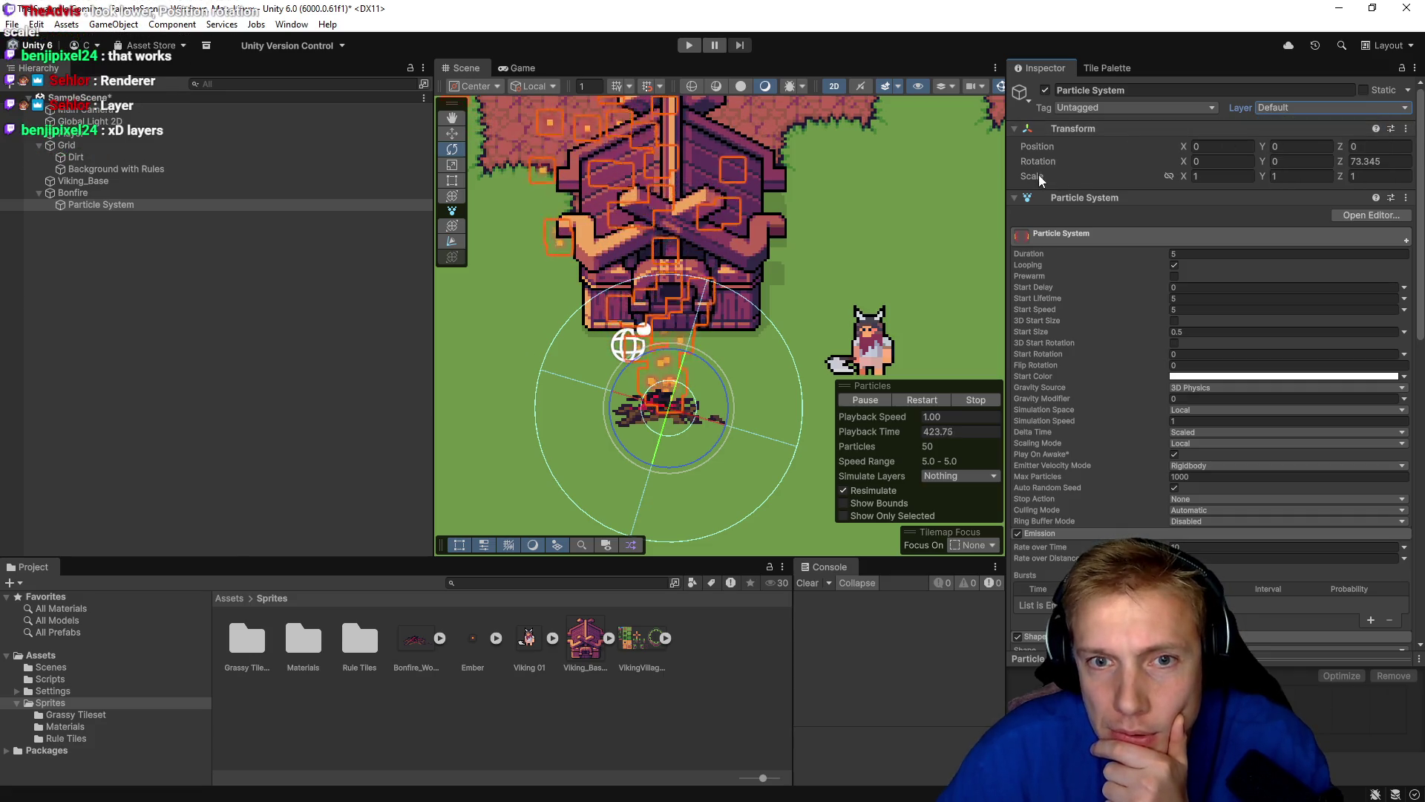
scroll(1069, 365, "down", 3)
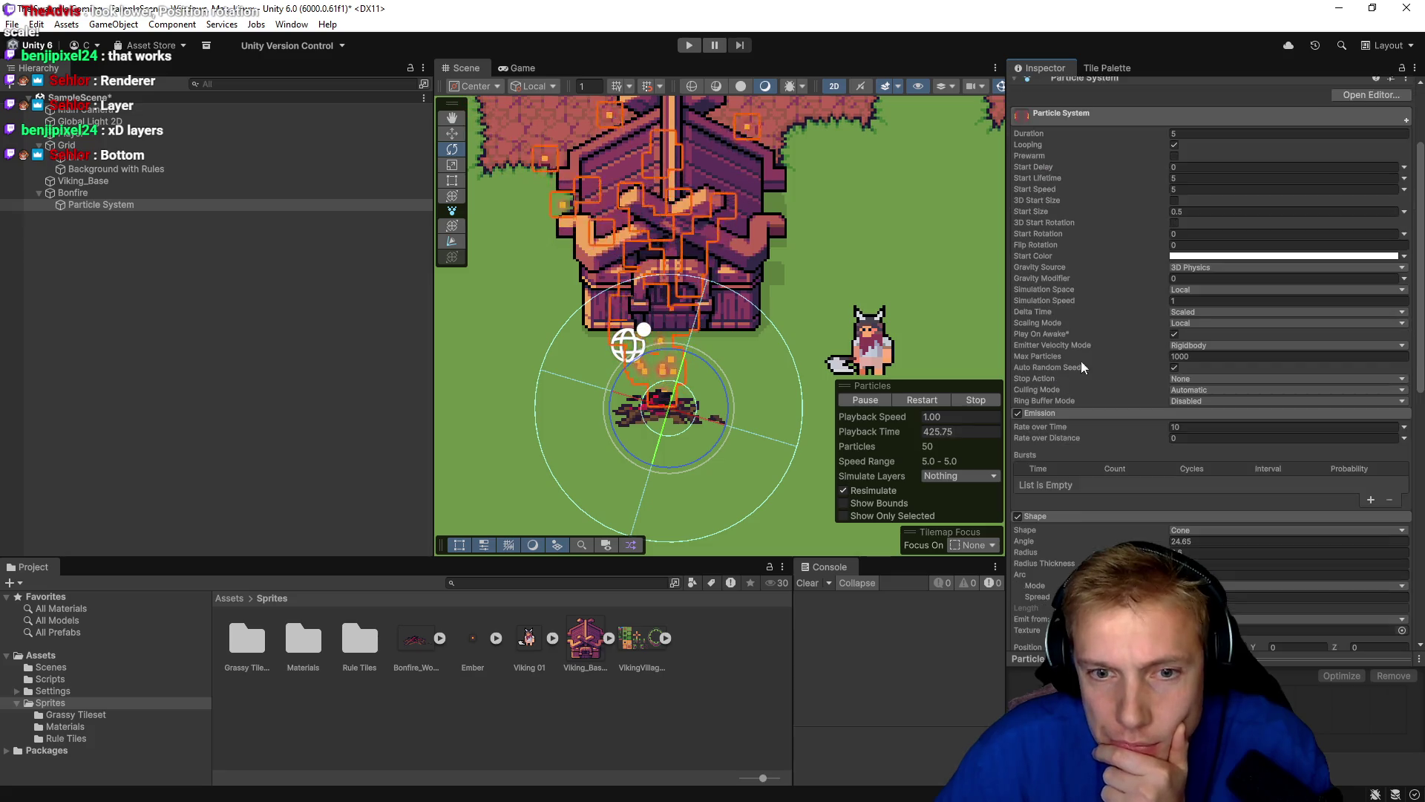
scroll(1078, 367, "down", 3)
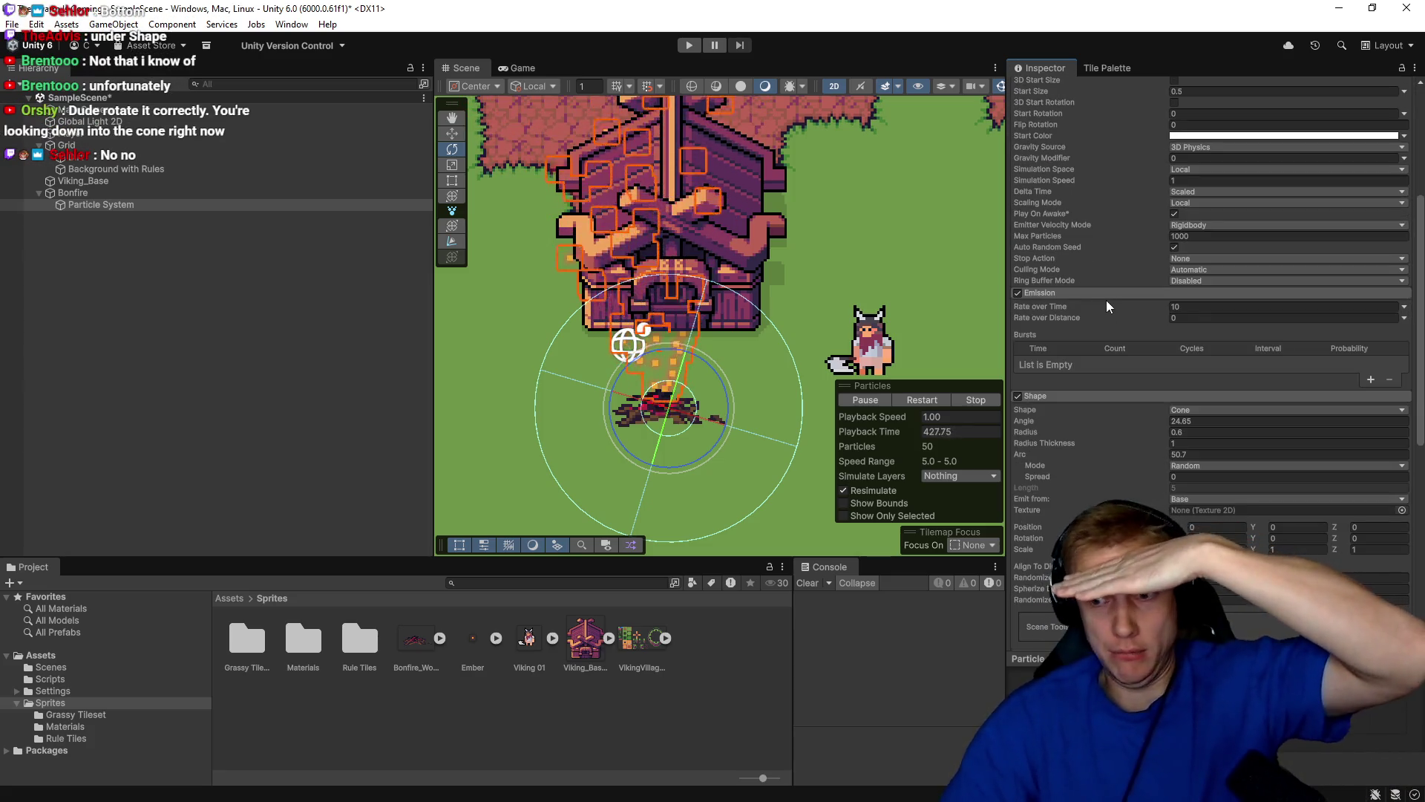
scroll(1111, 332, "down", 5)
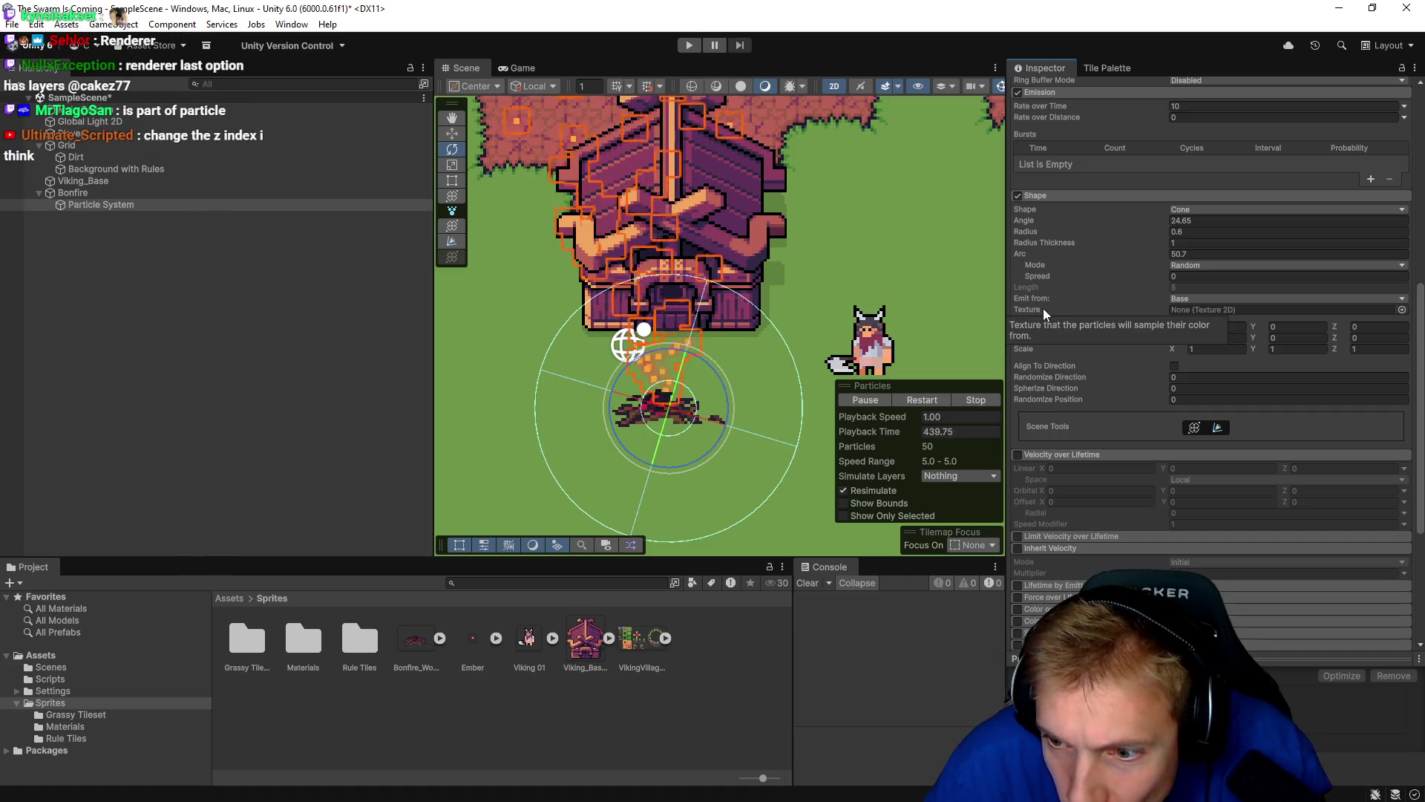
scroll(1076, 312, "up", 2)
scroll(1079, 327, "up", 10)
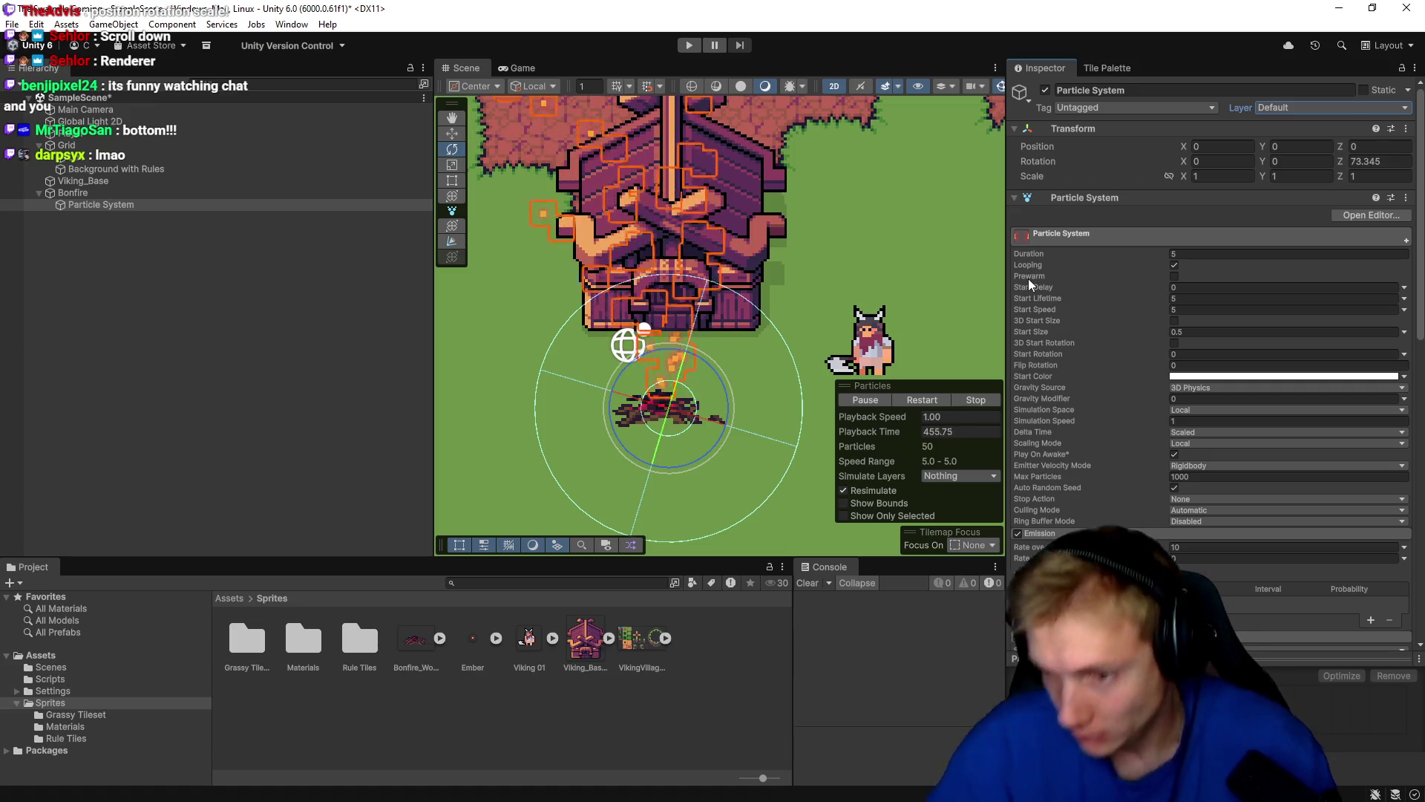
mouse_move(1042, 260)
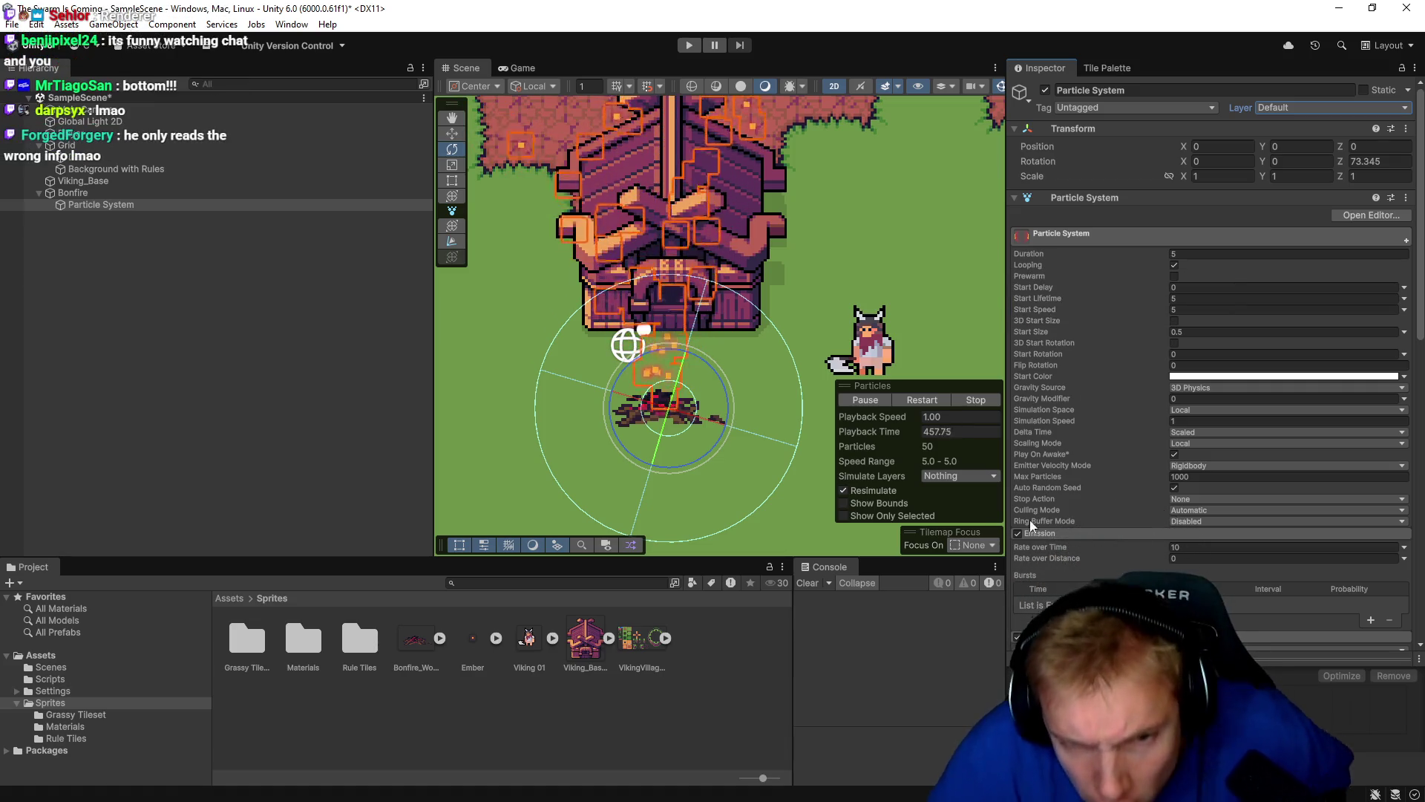
scroll(1121, 493, "down", 3)
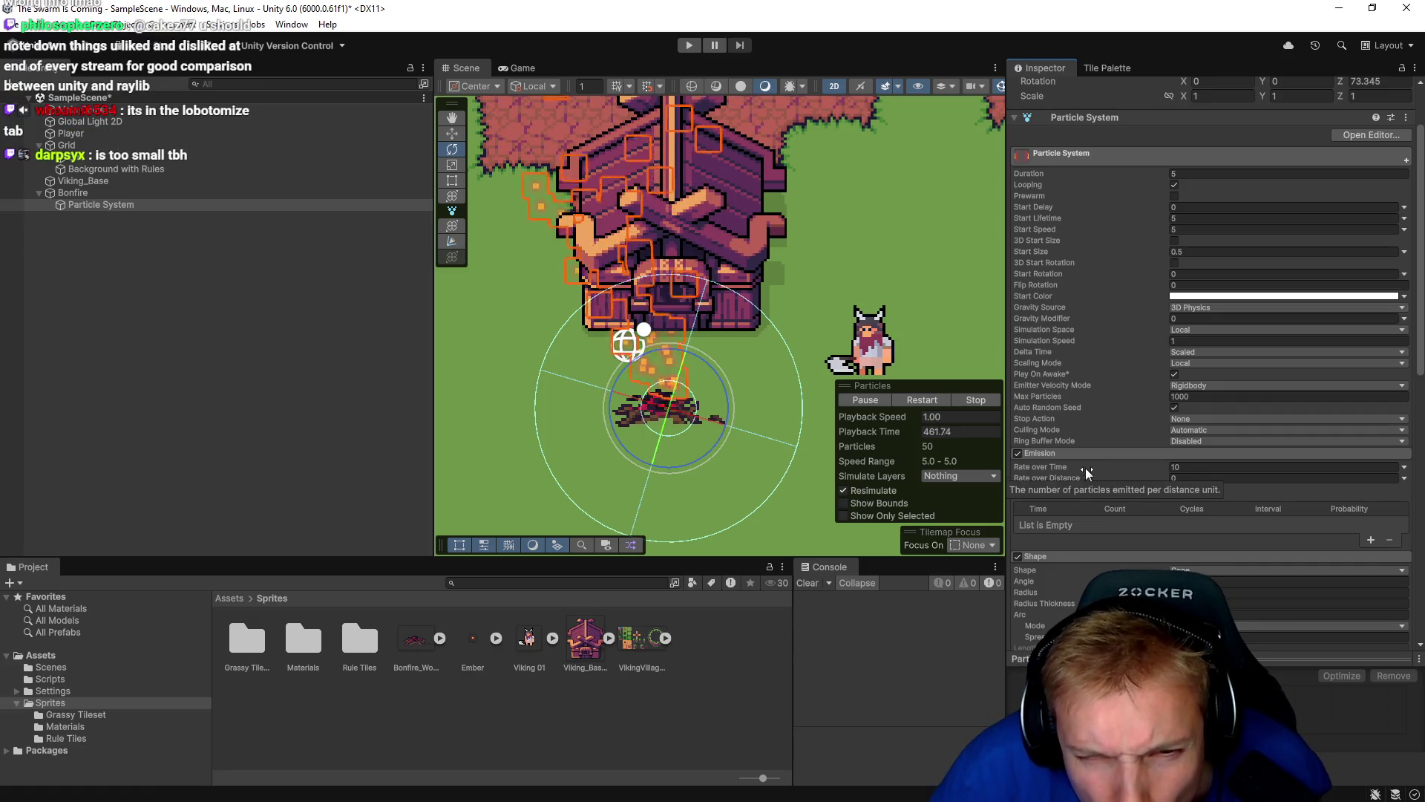
mouse_move(1080, 310)
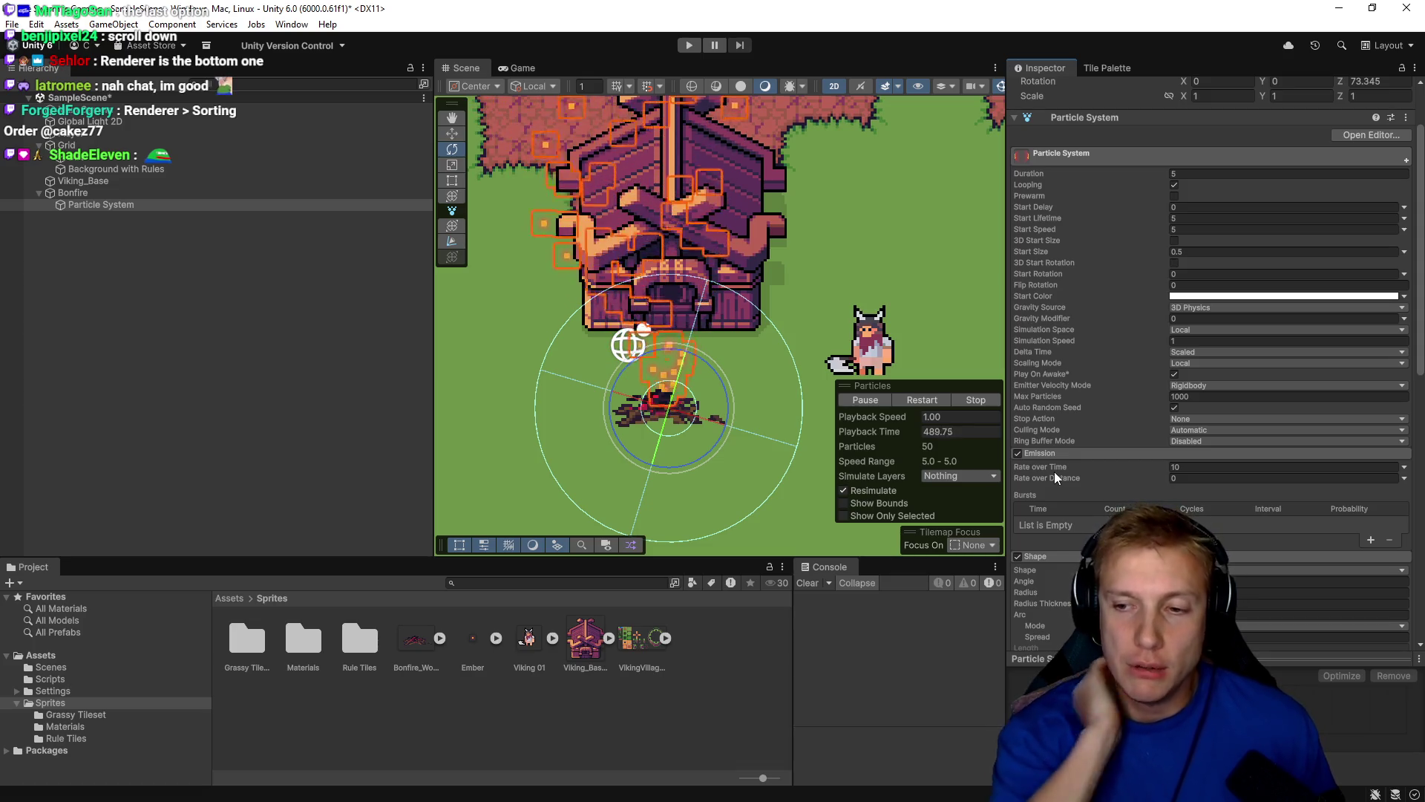
scroll(1205, 380, "down", 10)
Set the ember Renderer's Order in Layer to 5.
scroll(1106, 356, "down", 4)
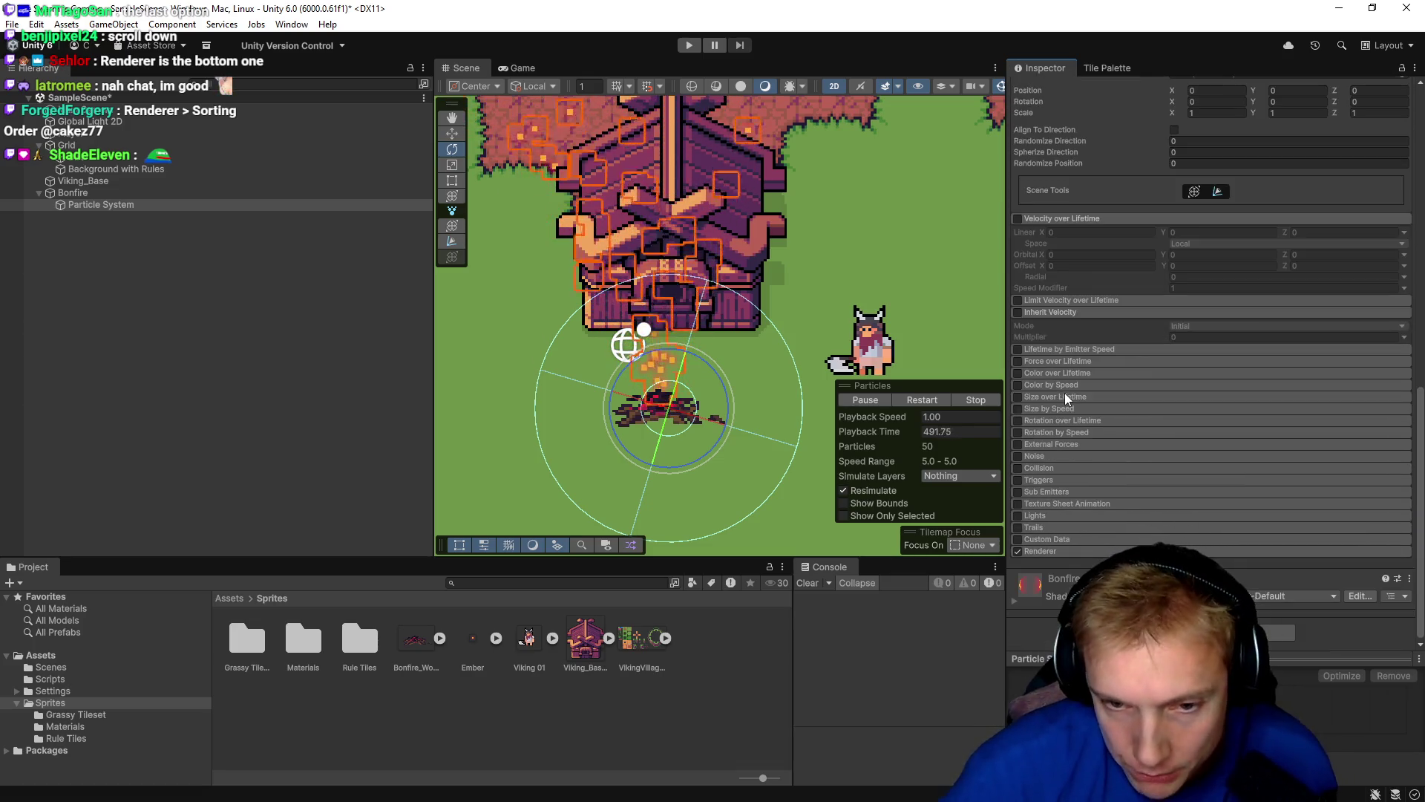
scroll(1108, 557, "down", 6)
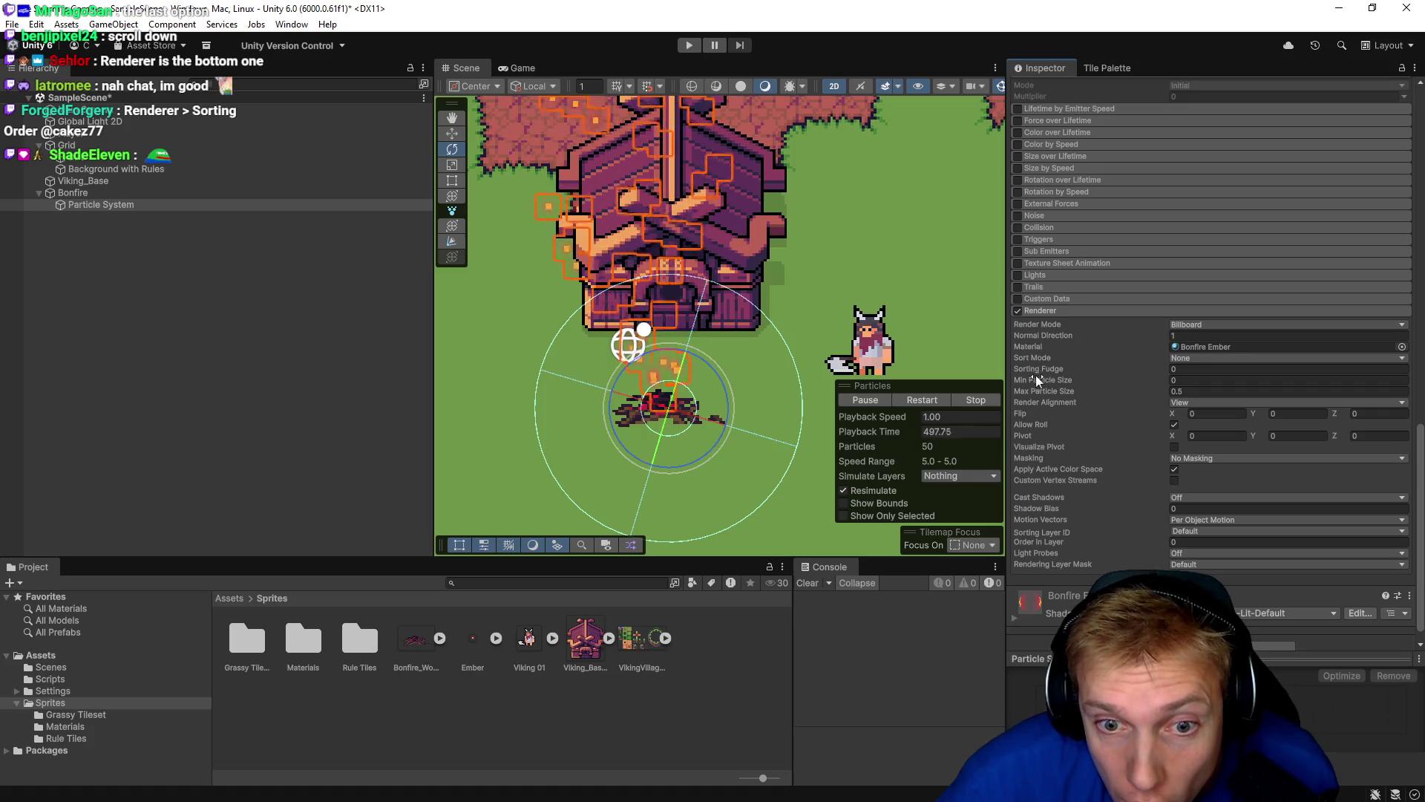
mouse_move(1045, 369)
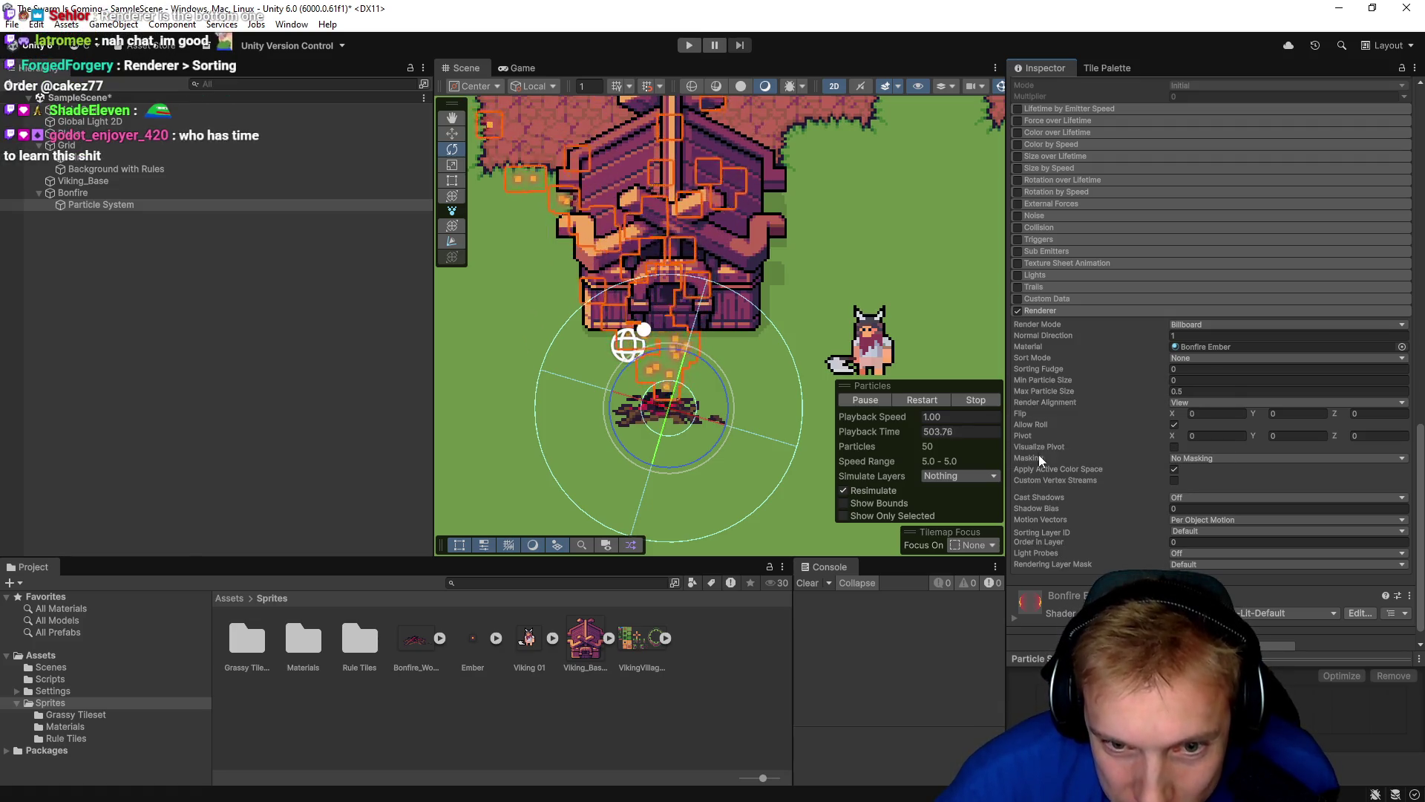
mouse_move(1073, 413)
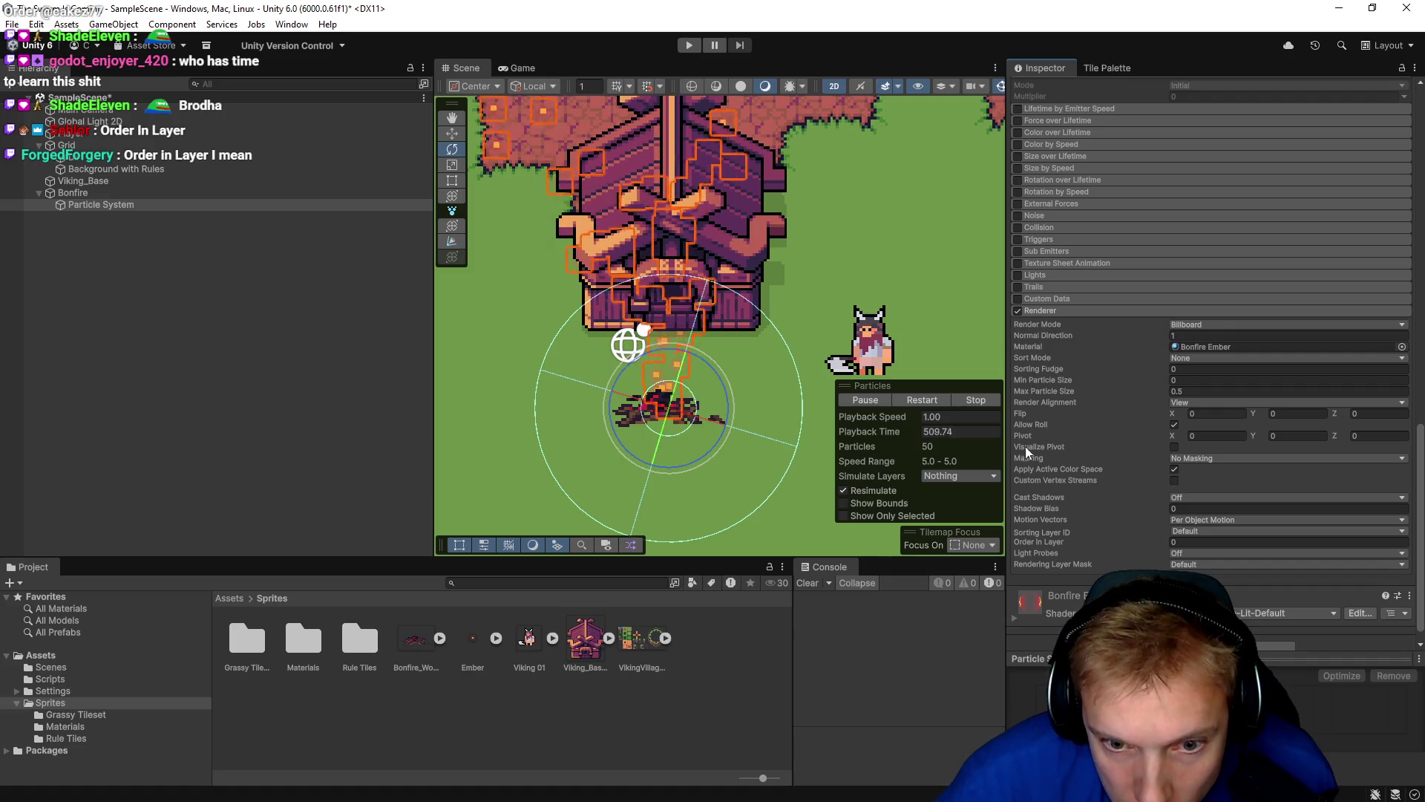
left_click(1199, 541)
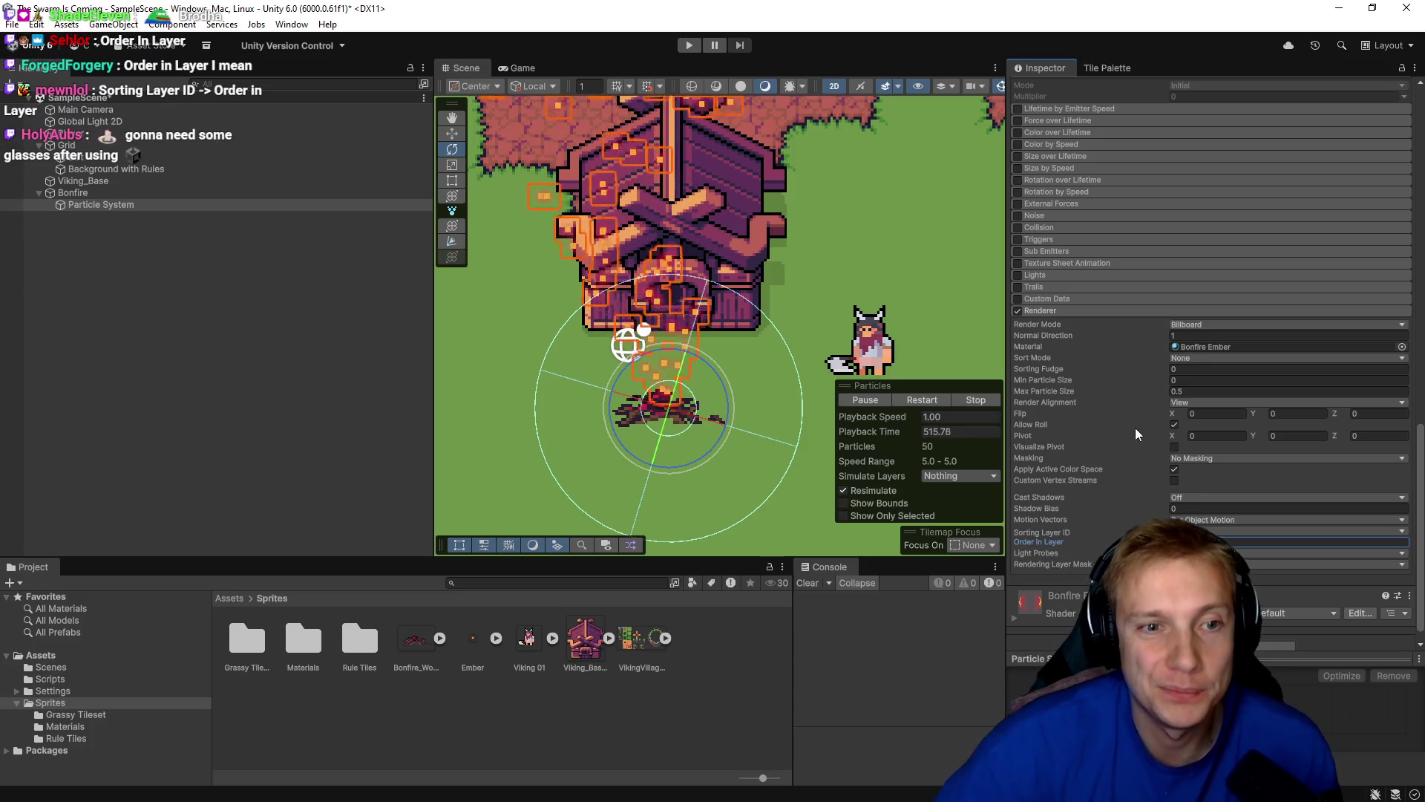
left_click(1076, 514)
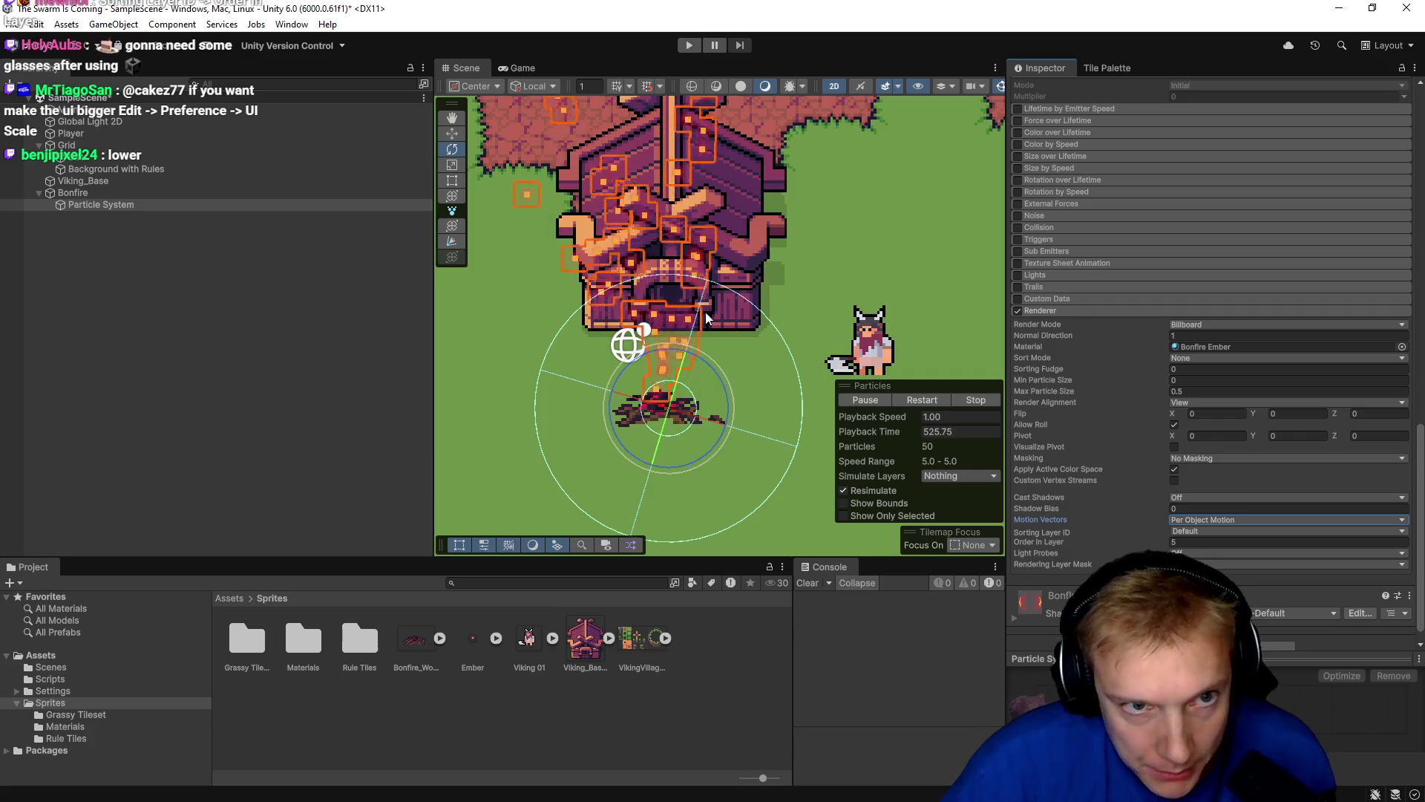
Enter Play mode to watch the embers rise above the house.
scroll(802, 289, "down", 5)
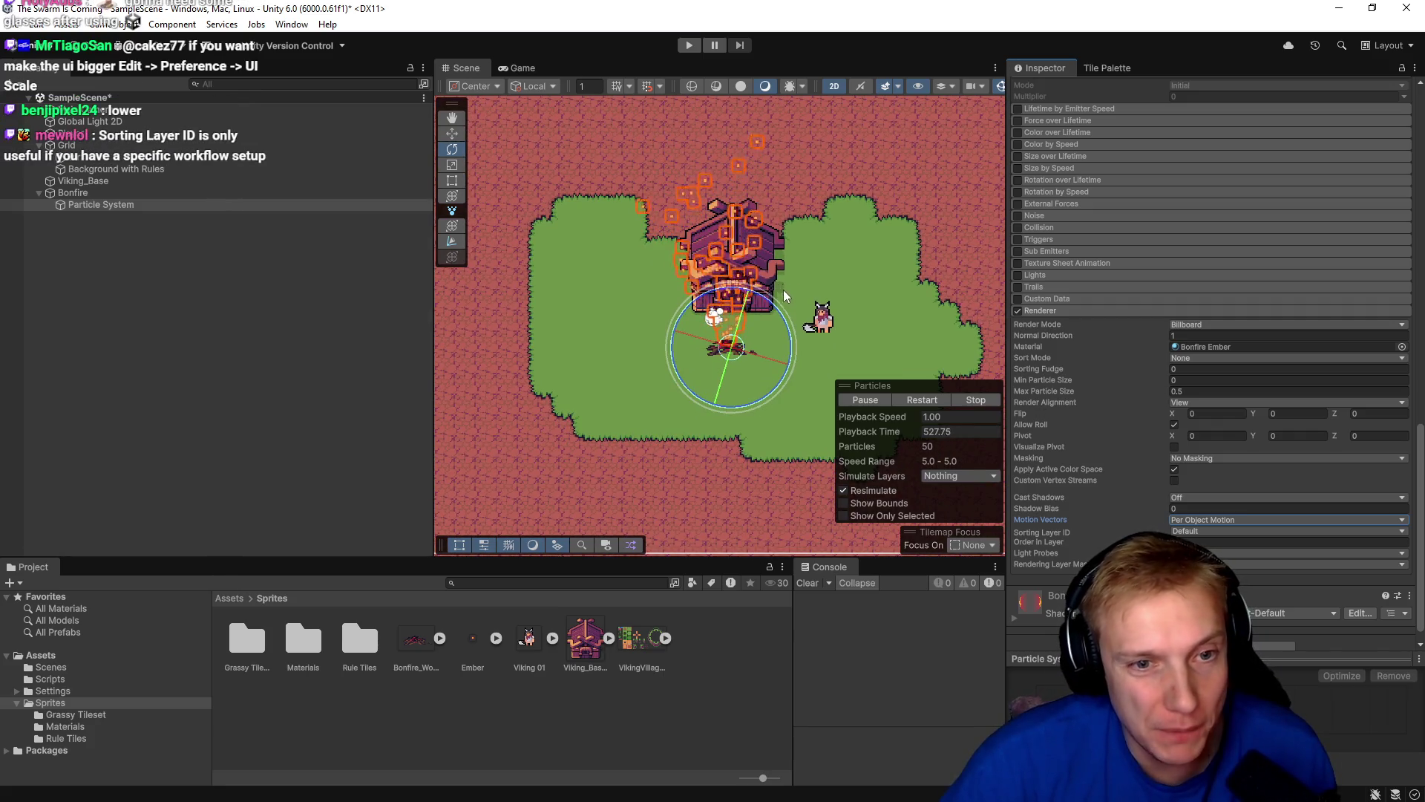
left_click_drag(787, 336, 776, 332)
left_click(688, 45)
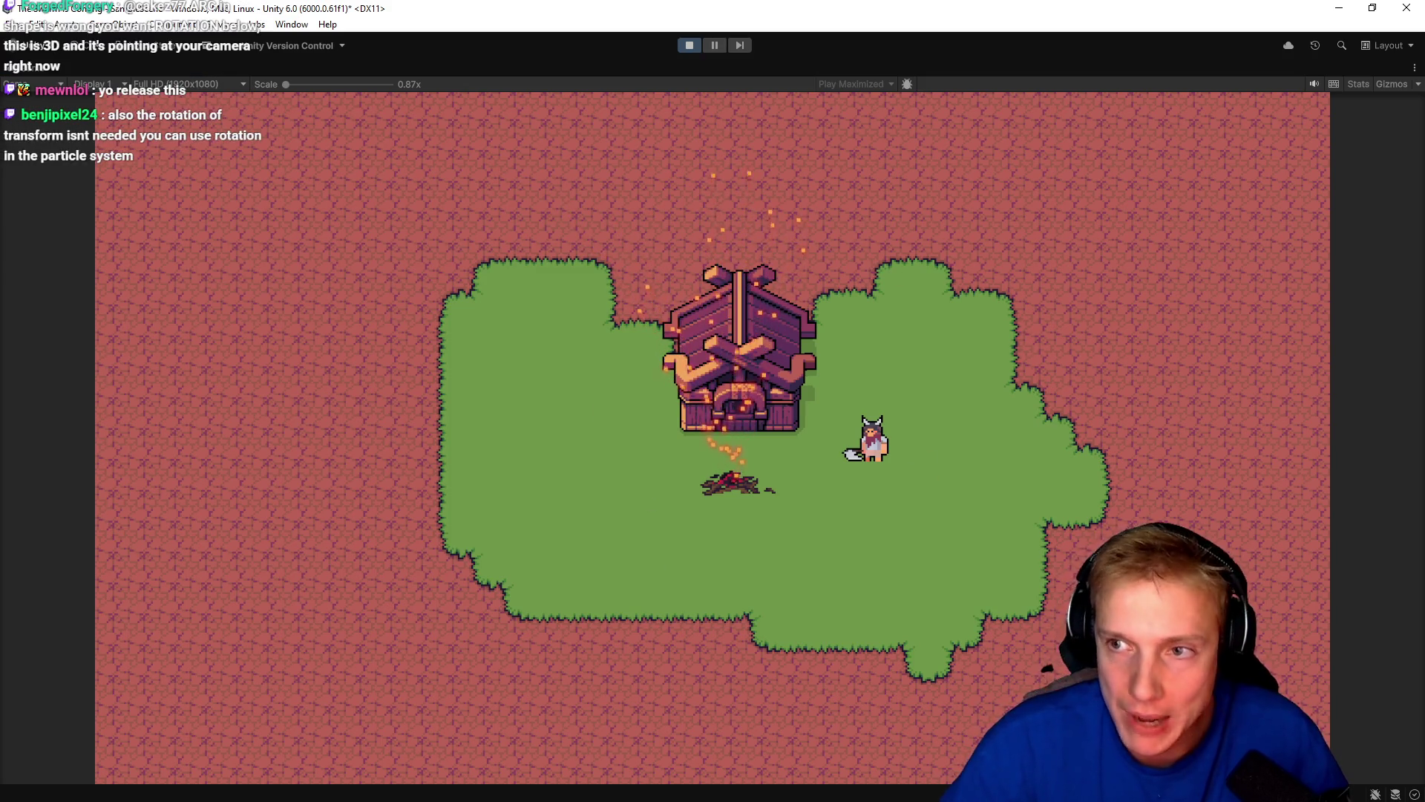
Exit Play mode and change the Particle System's Start Lifetime from 5 to 1.
left_click(686, 43)
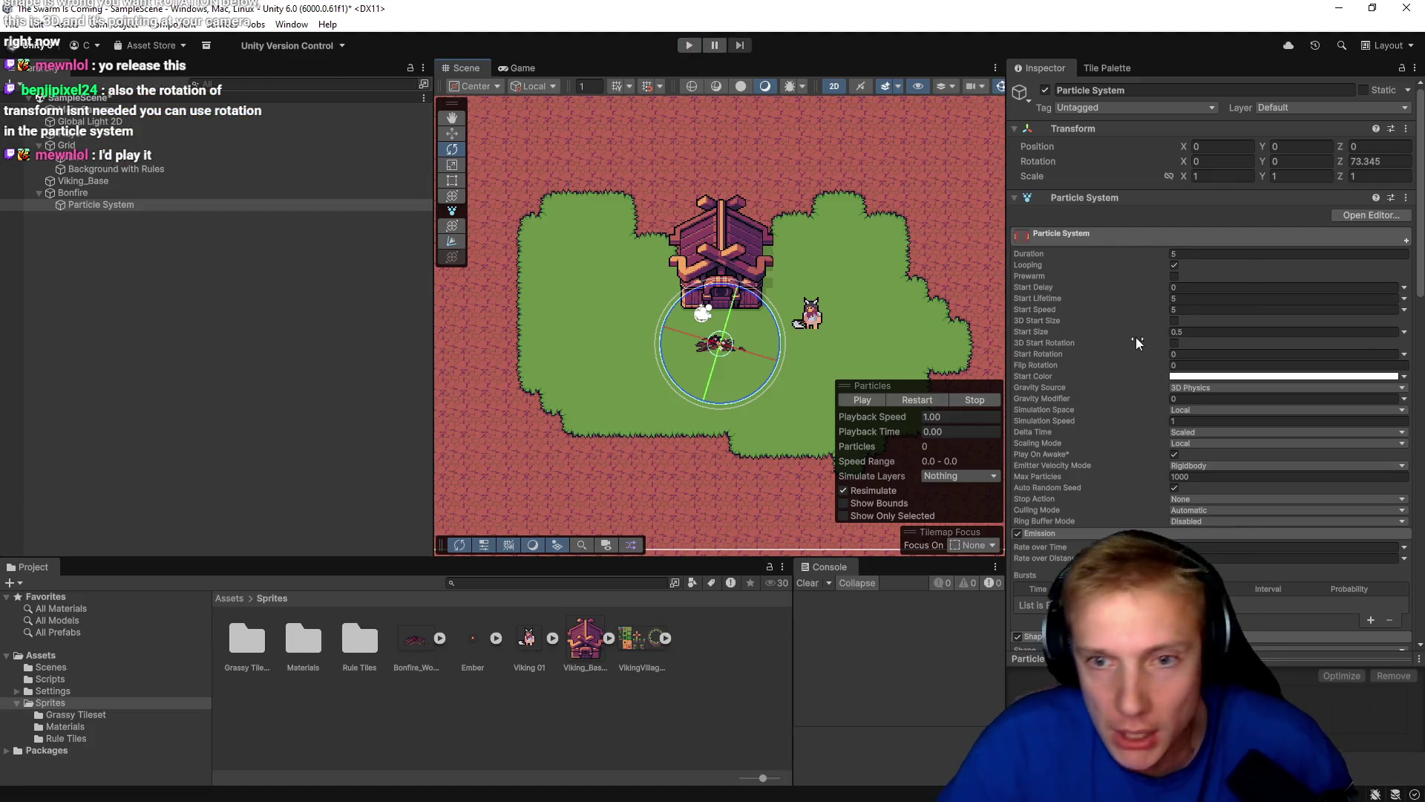
scroll(1102, 332, "down", 1)
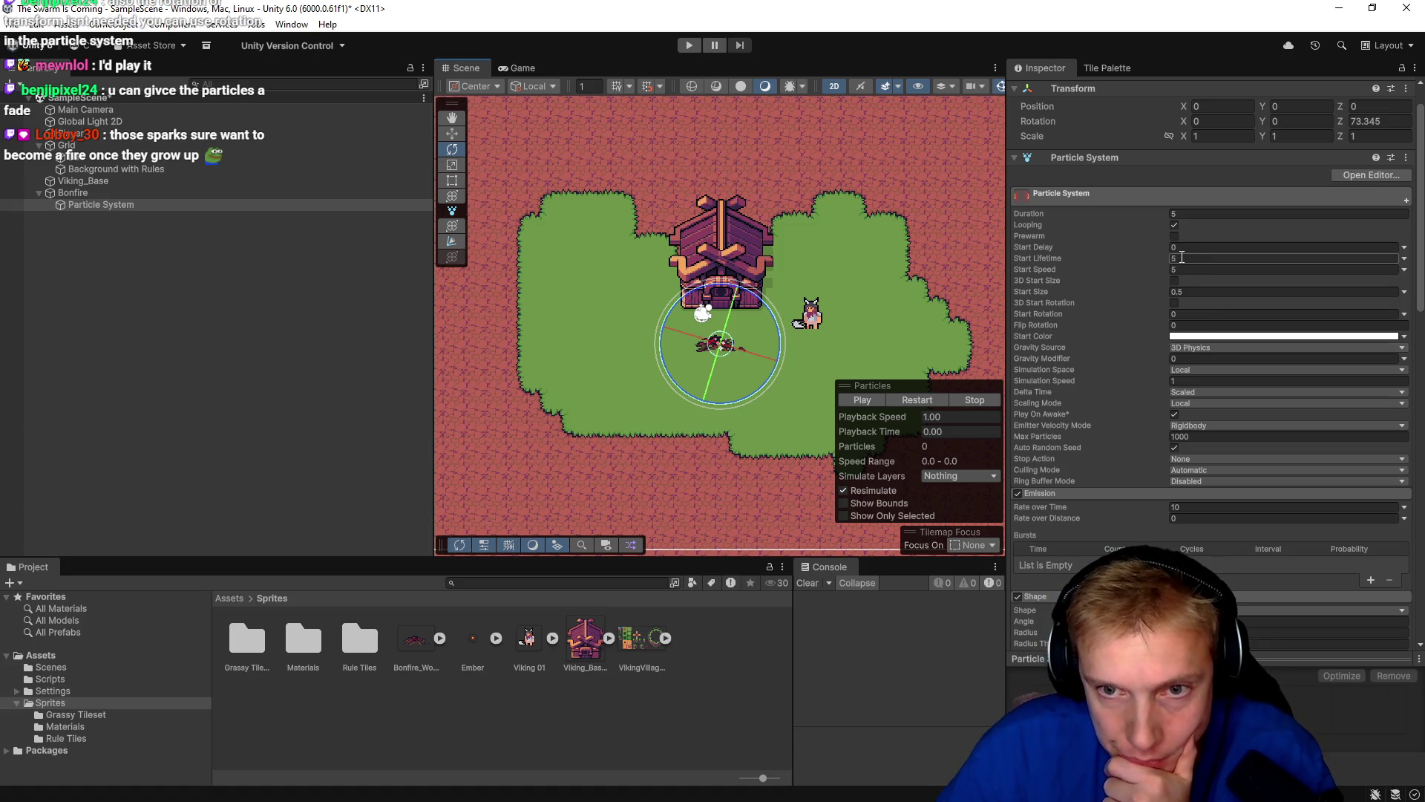
type("1")
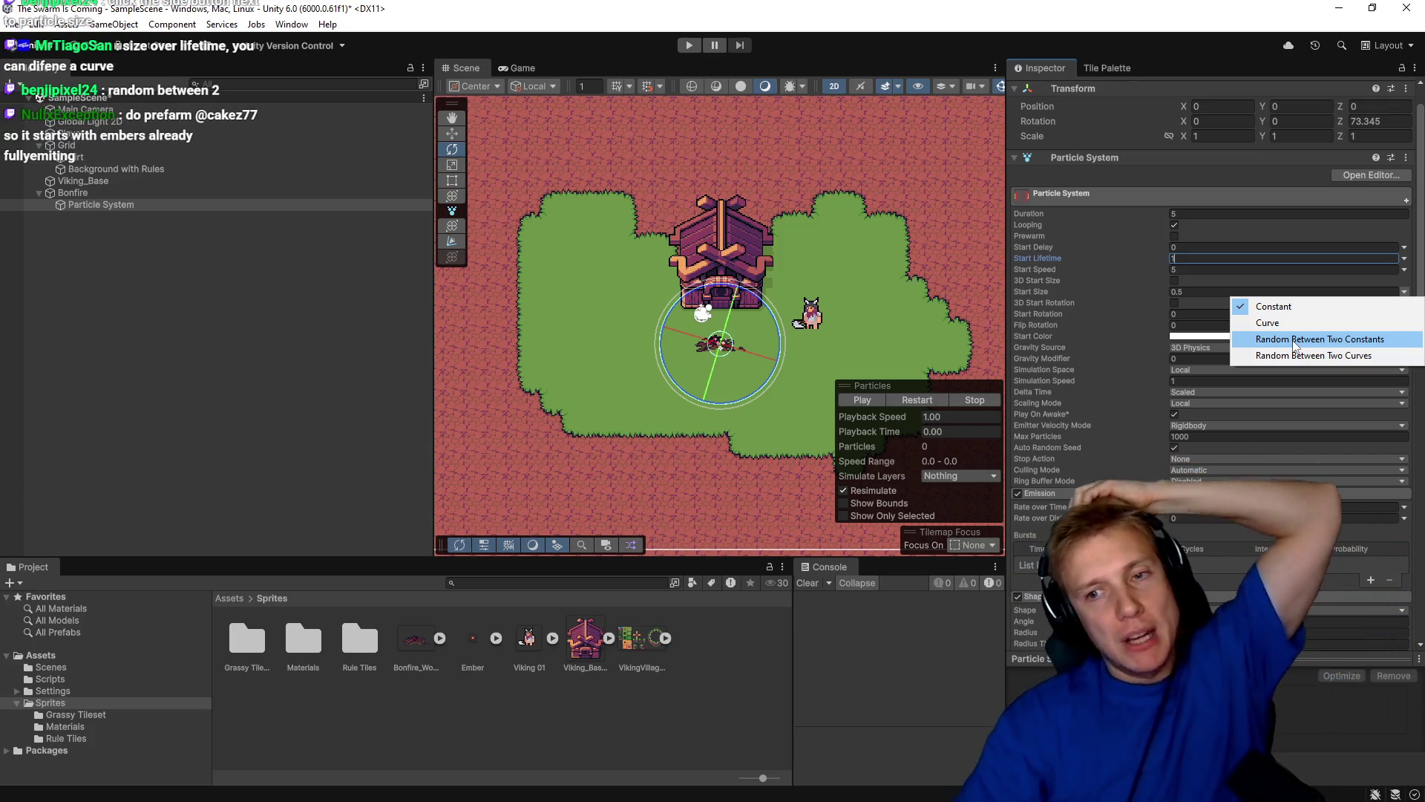
Make Start Size random between 0.5 and 0.2, then frame the bonfire Particle System.
left_click(1296, 339)
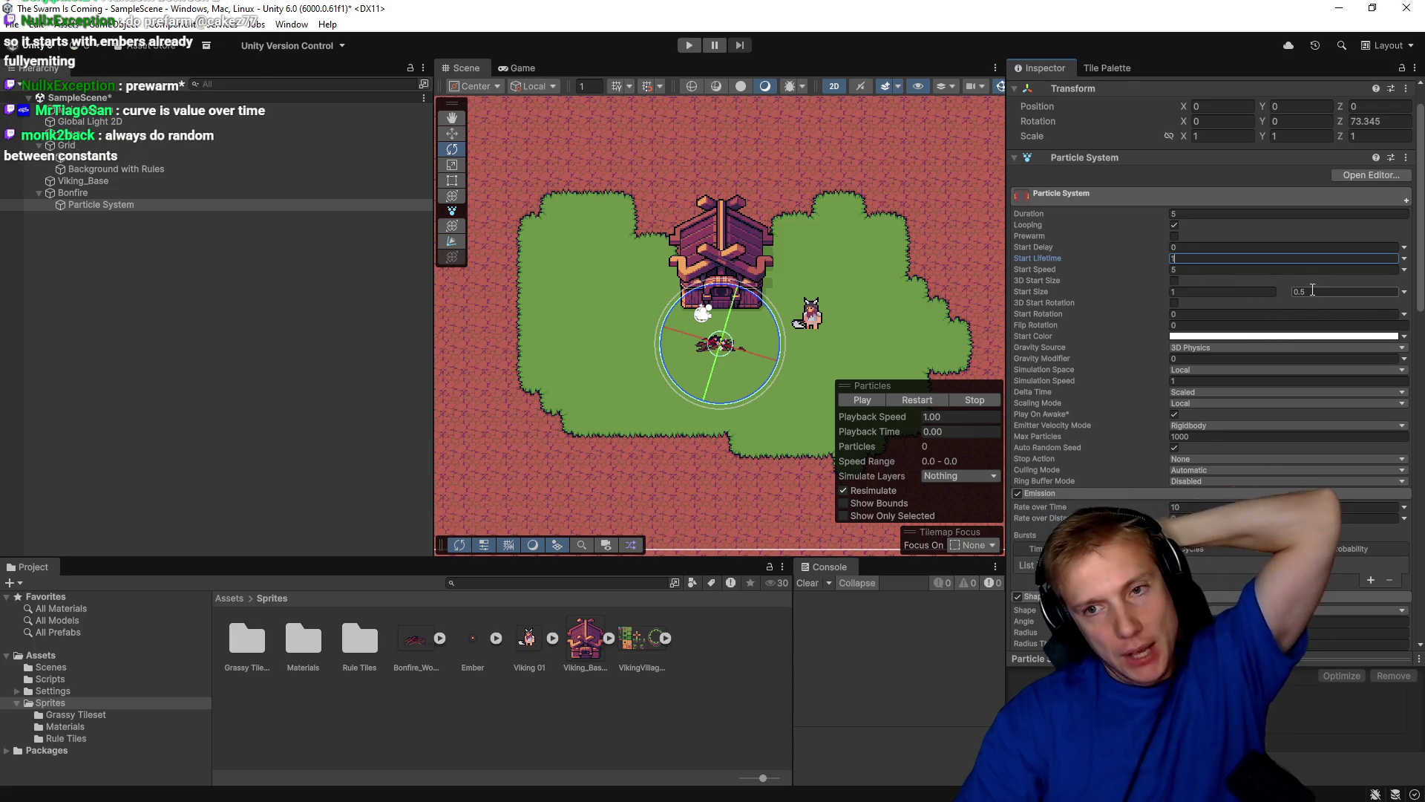
left_click(1190, 291)
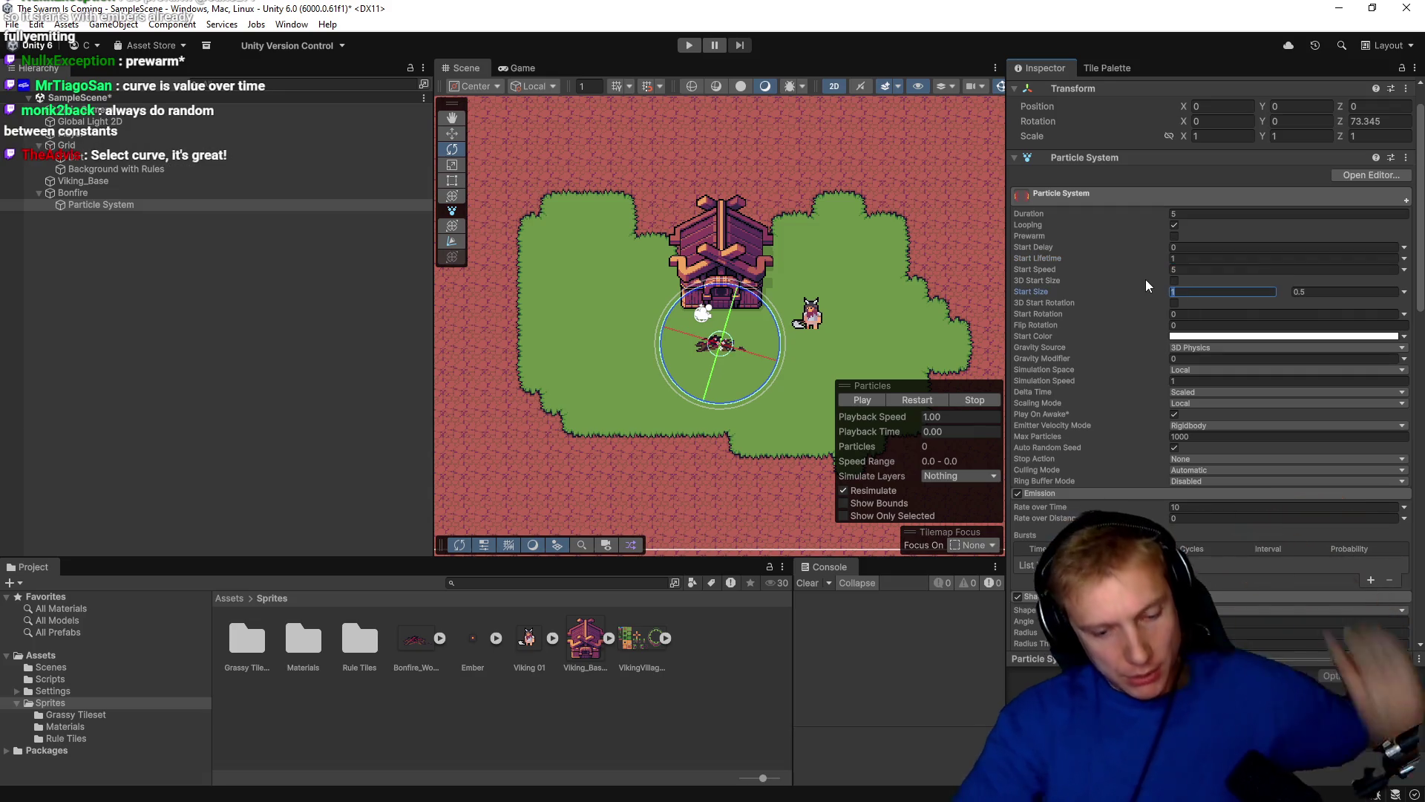
key("Tab")
type("02")
key("BackSpace")
type(".2")
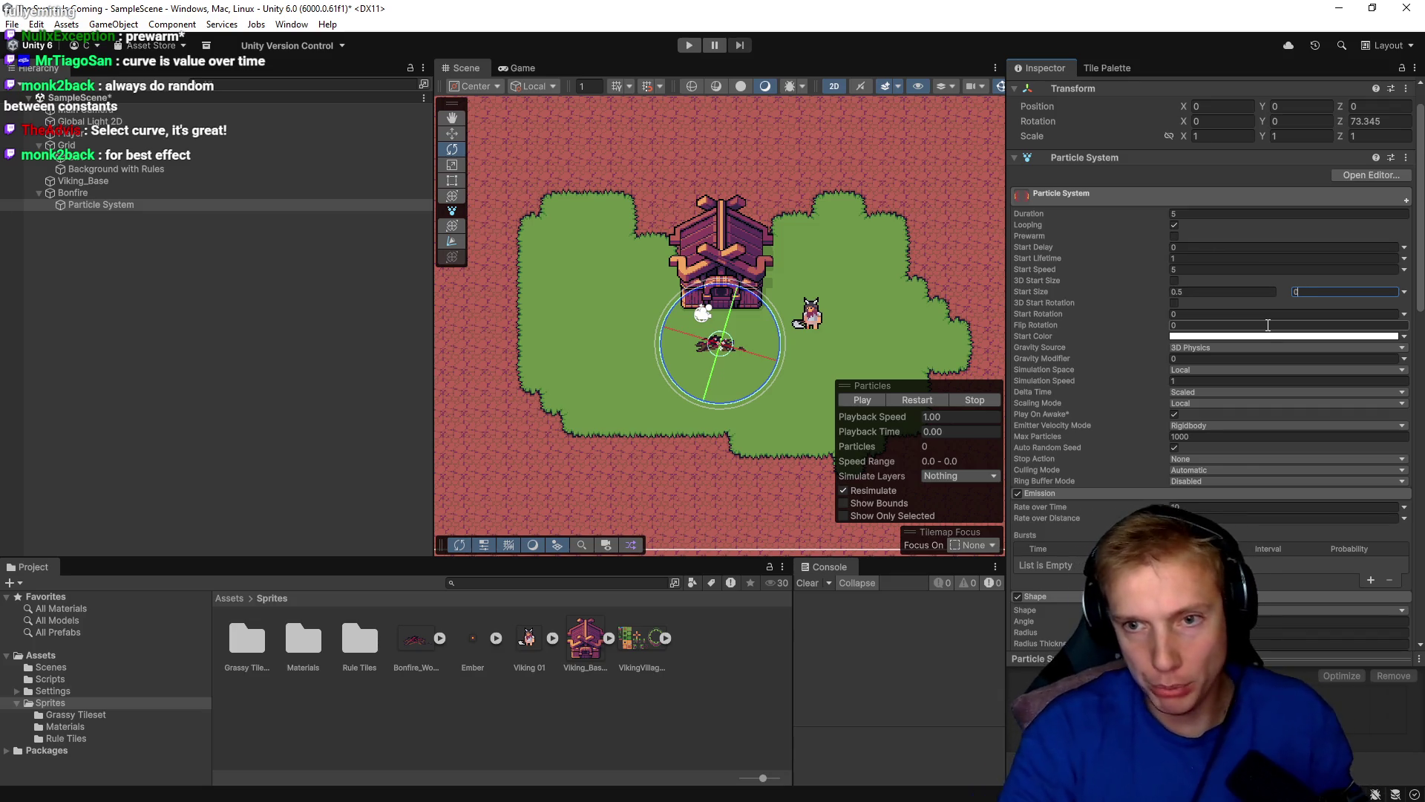
left_click(1111, 411)
double_click(101, 201)
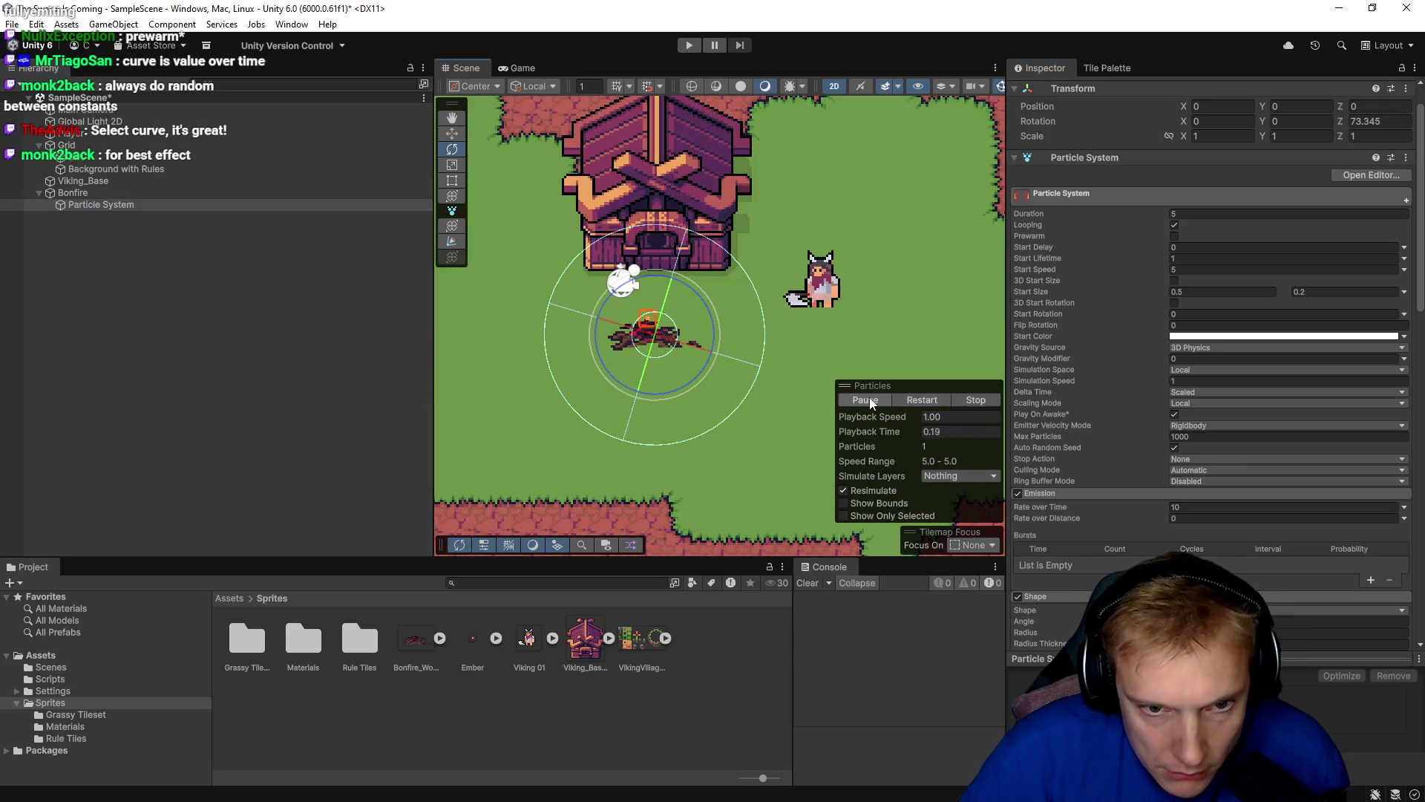
Set the first Start Size constant to 0.75.
scroll(603, 324, "up", 3)
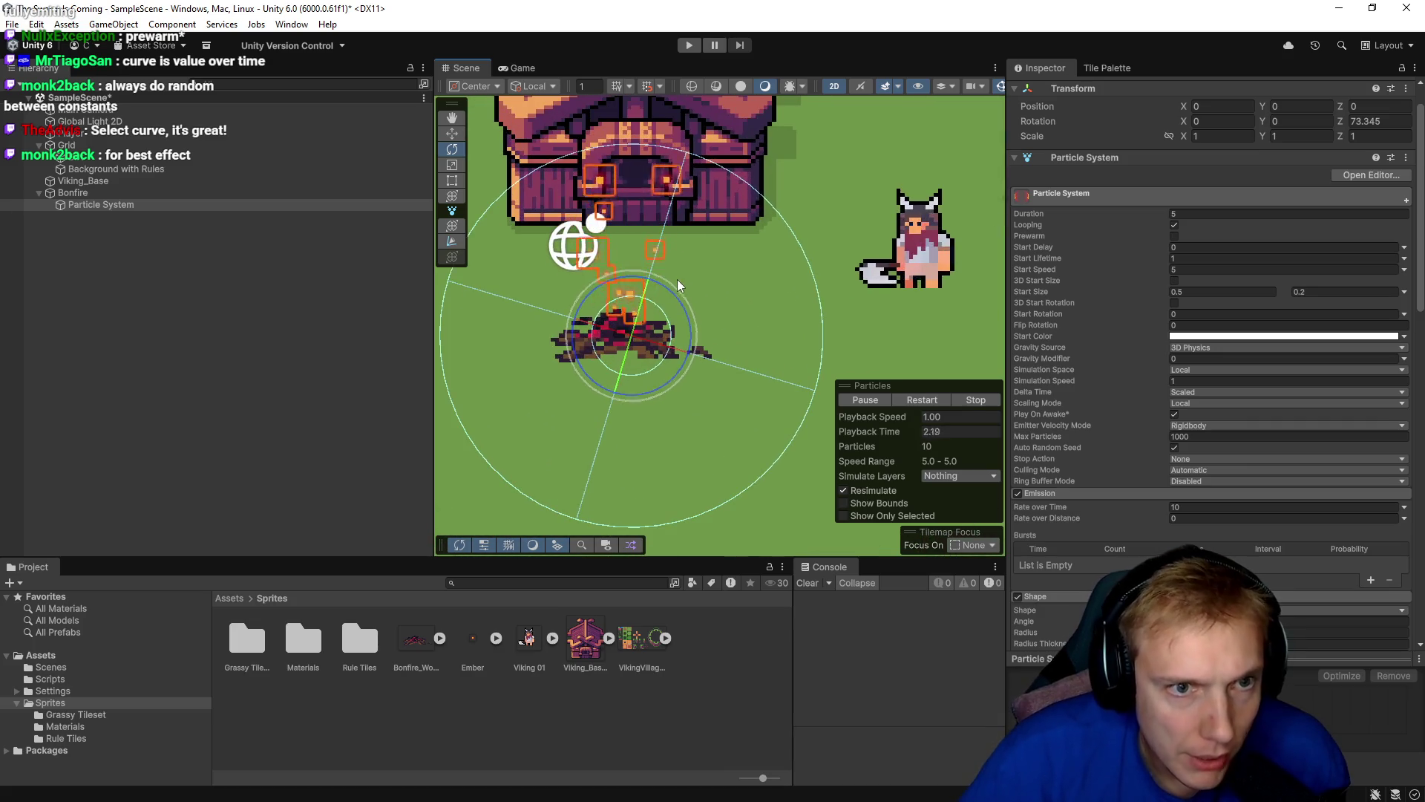
scroll(725, 269, "up", 2)
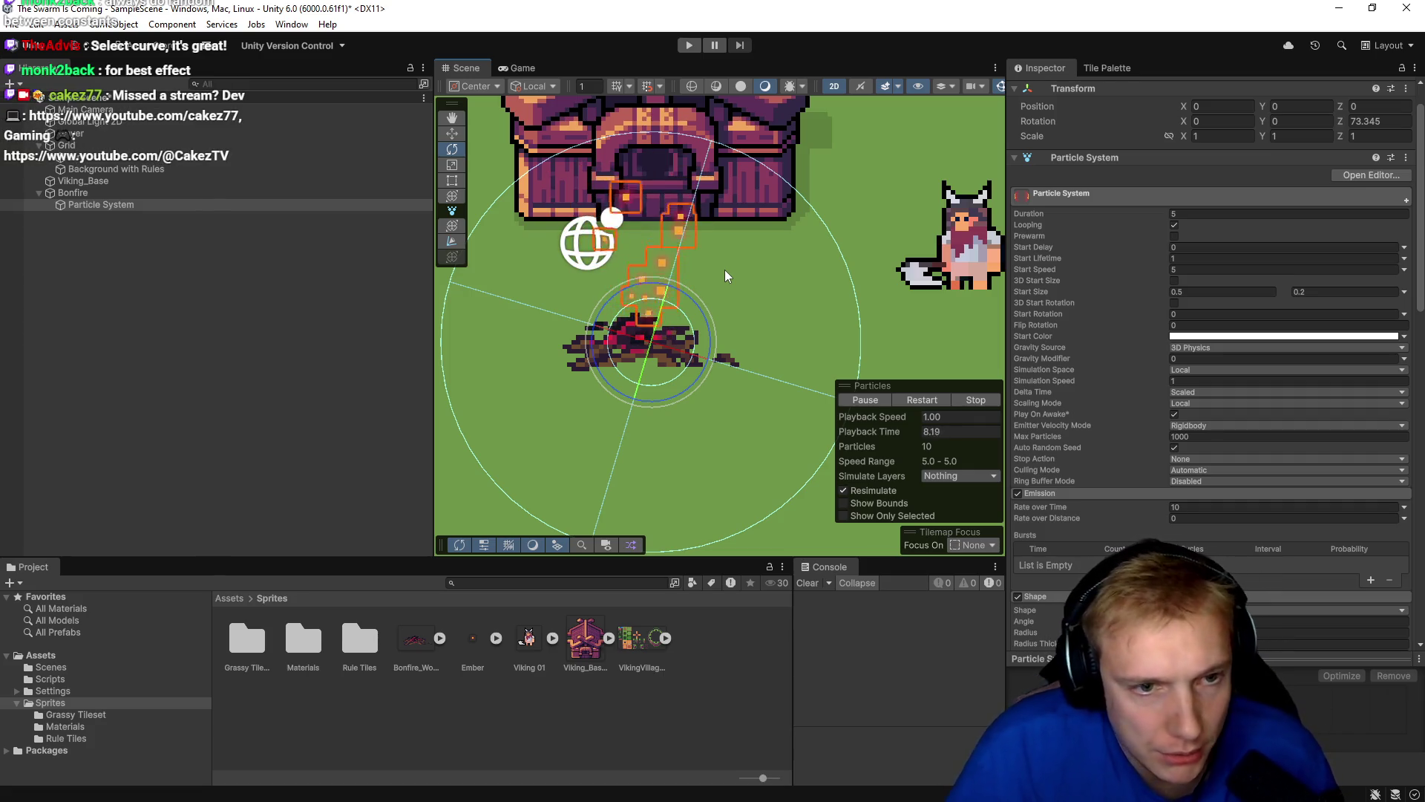
left_click(1186, 291)
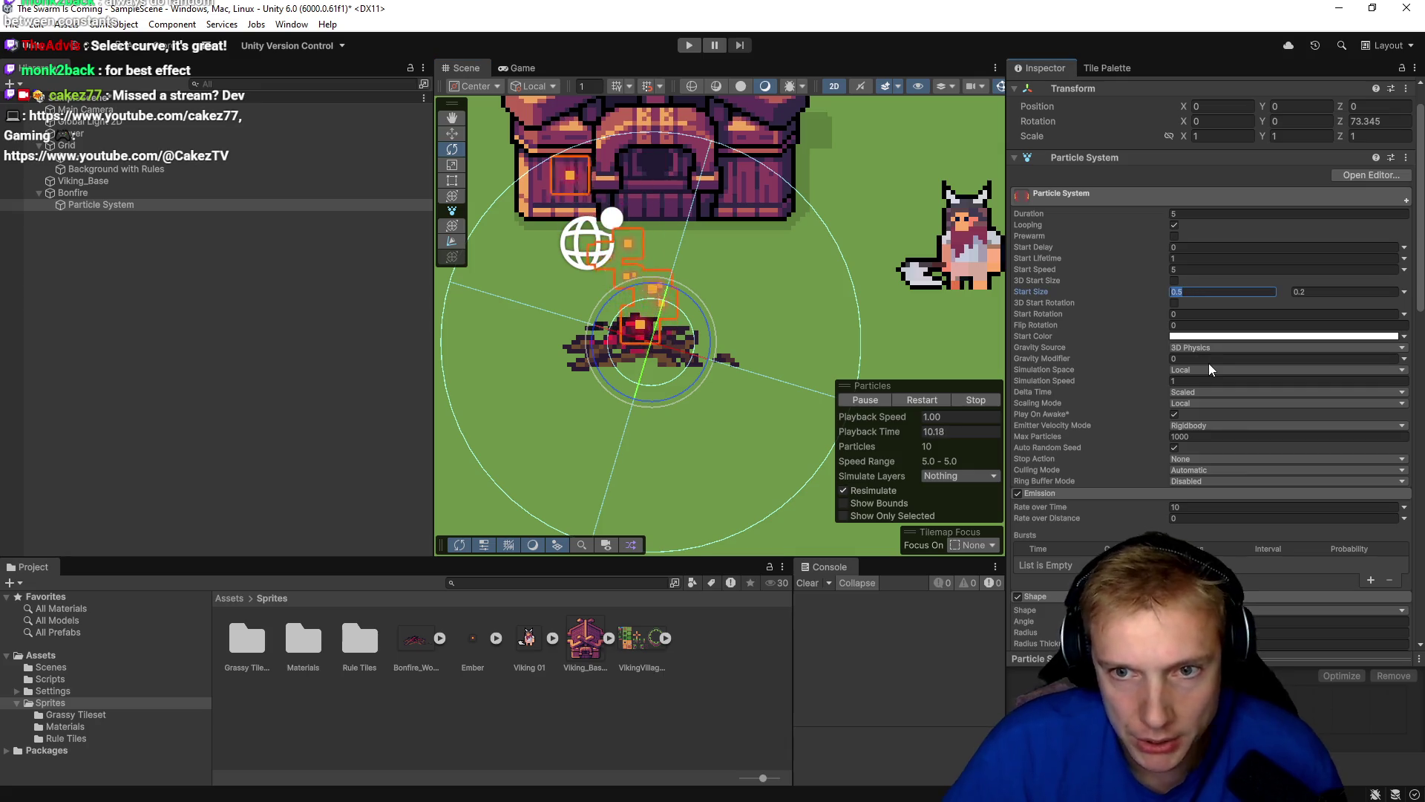
type("0.75")
key("Return")
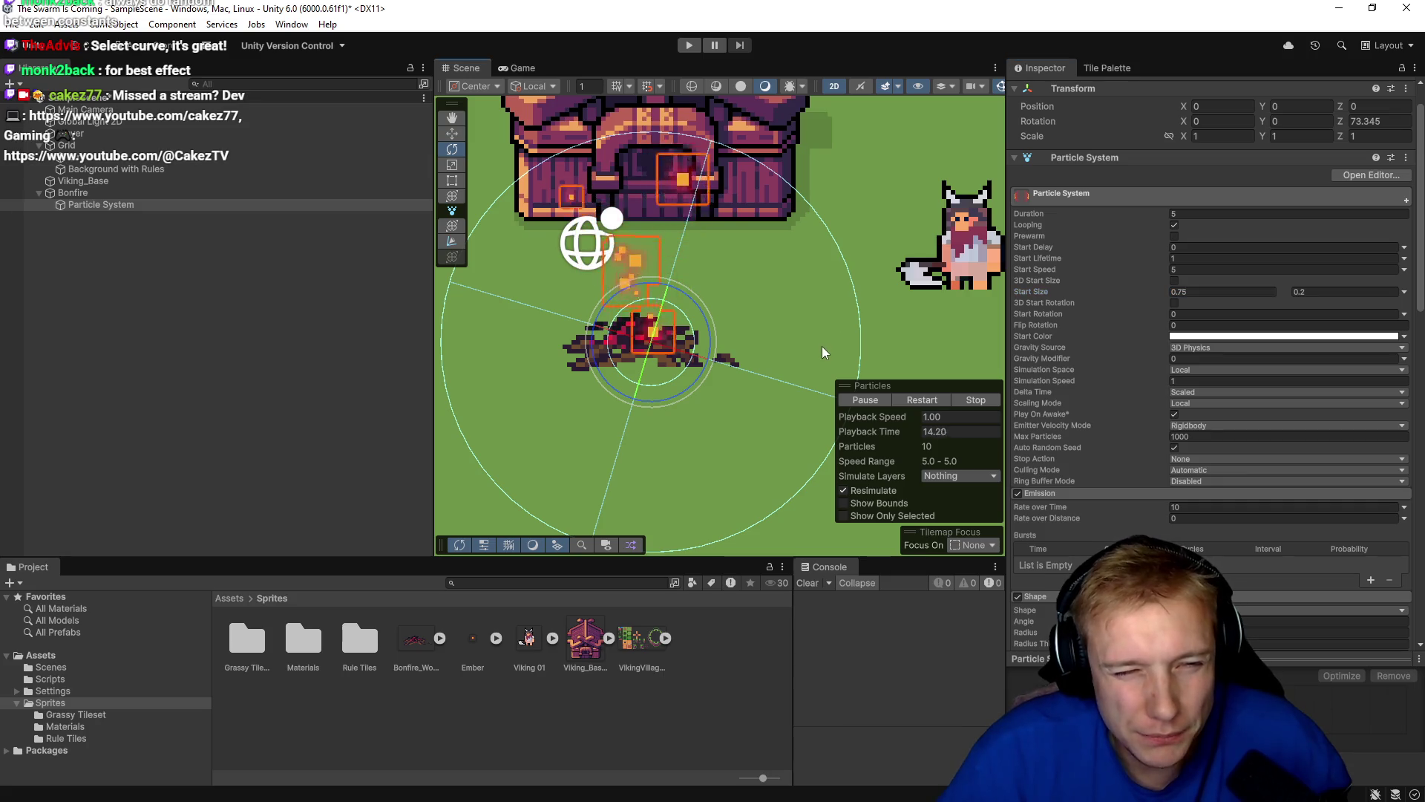
Switch the Start Size mode from two constants to Curve.
scroll(824, 345, "down", 2)
scroll(829, 343, "up", 3)
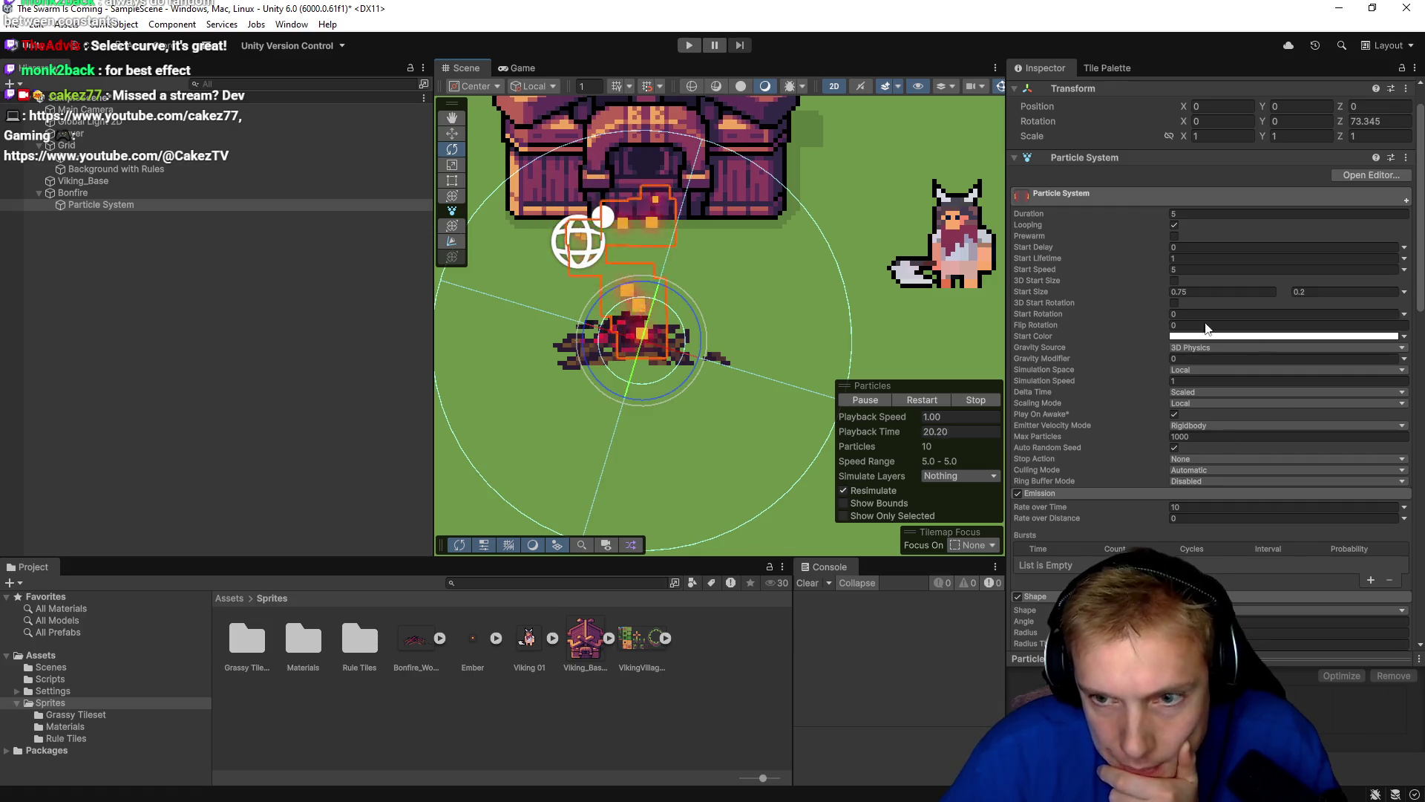
mouse_move(1120, 327)
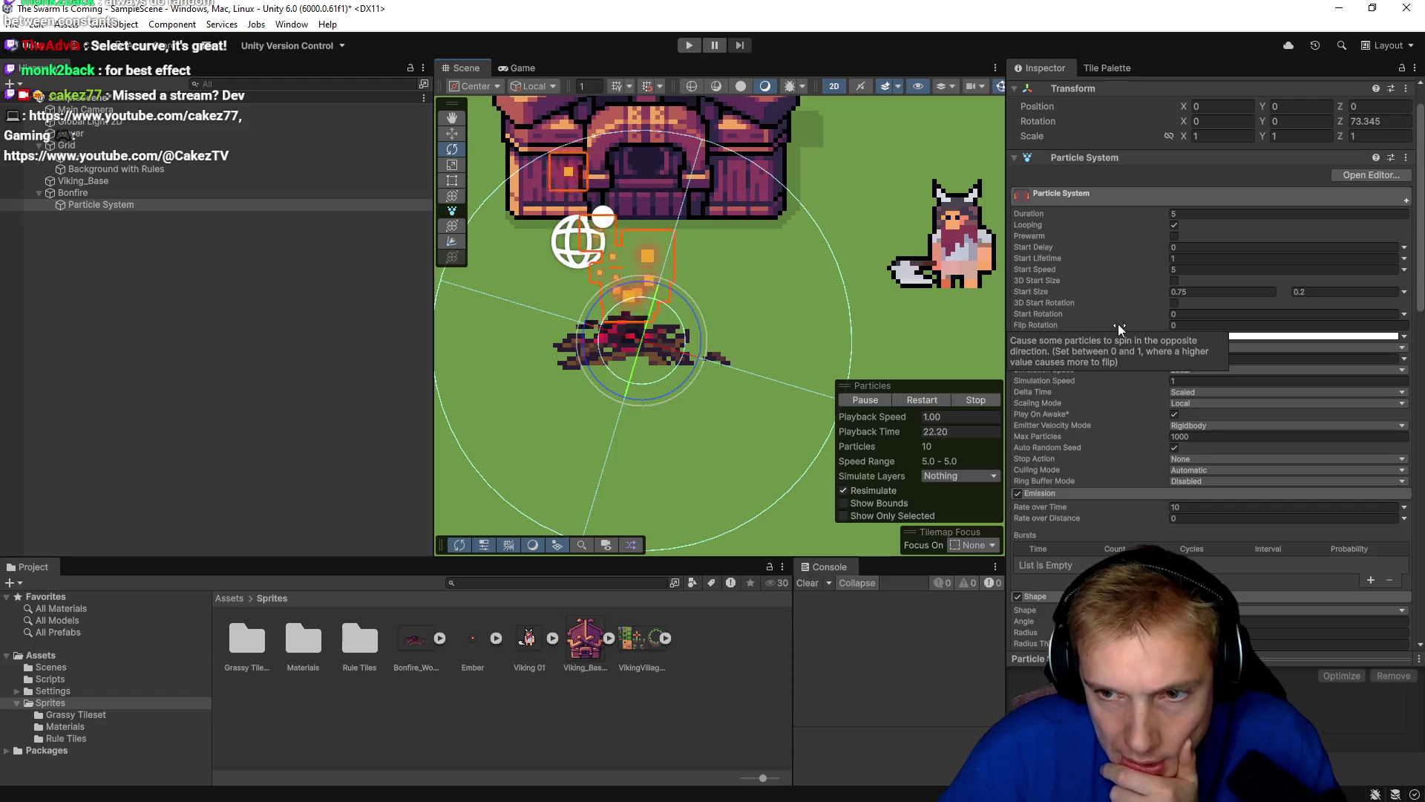
left_click(1404, 291)
left_click(1305, 322)
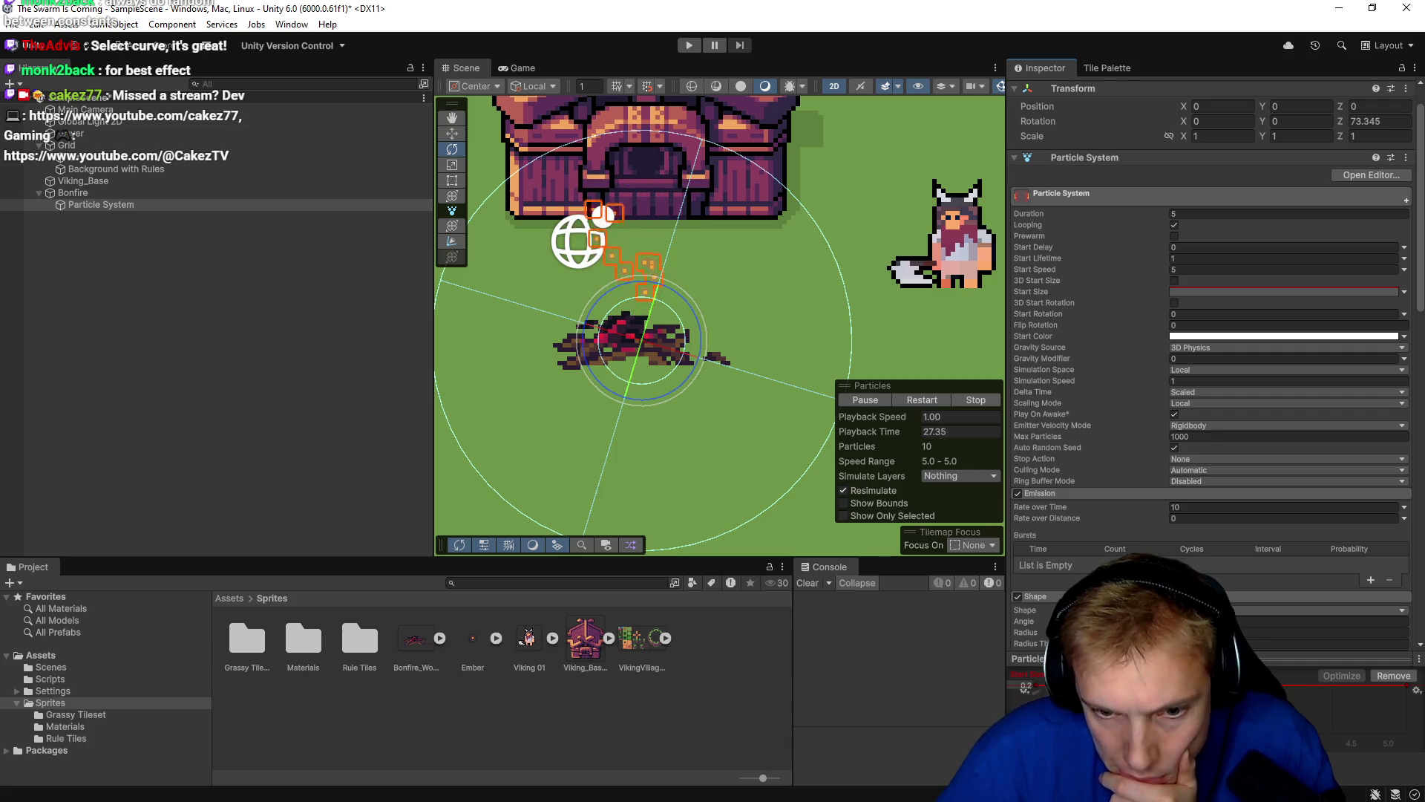
Set the Start Size curve's top value to 0.8 and lower its first key to about 0.35.
left_click_drag(1152, 659, 1151, 511)
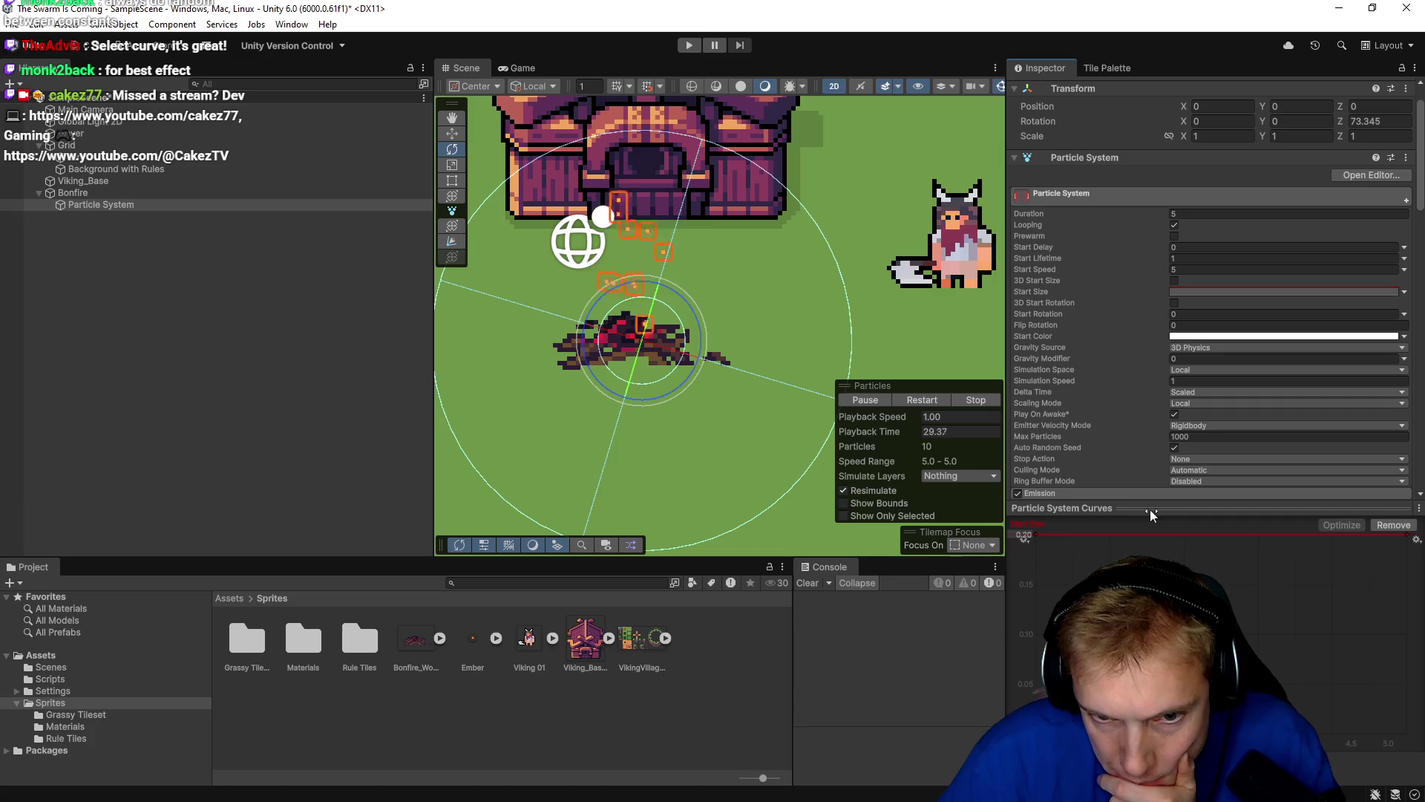
left_click_drag(1037, 539, 1041, 570)
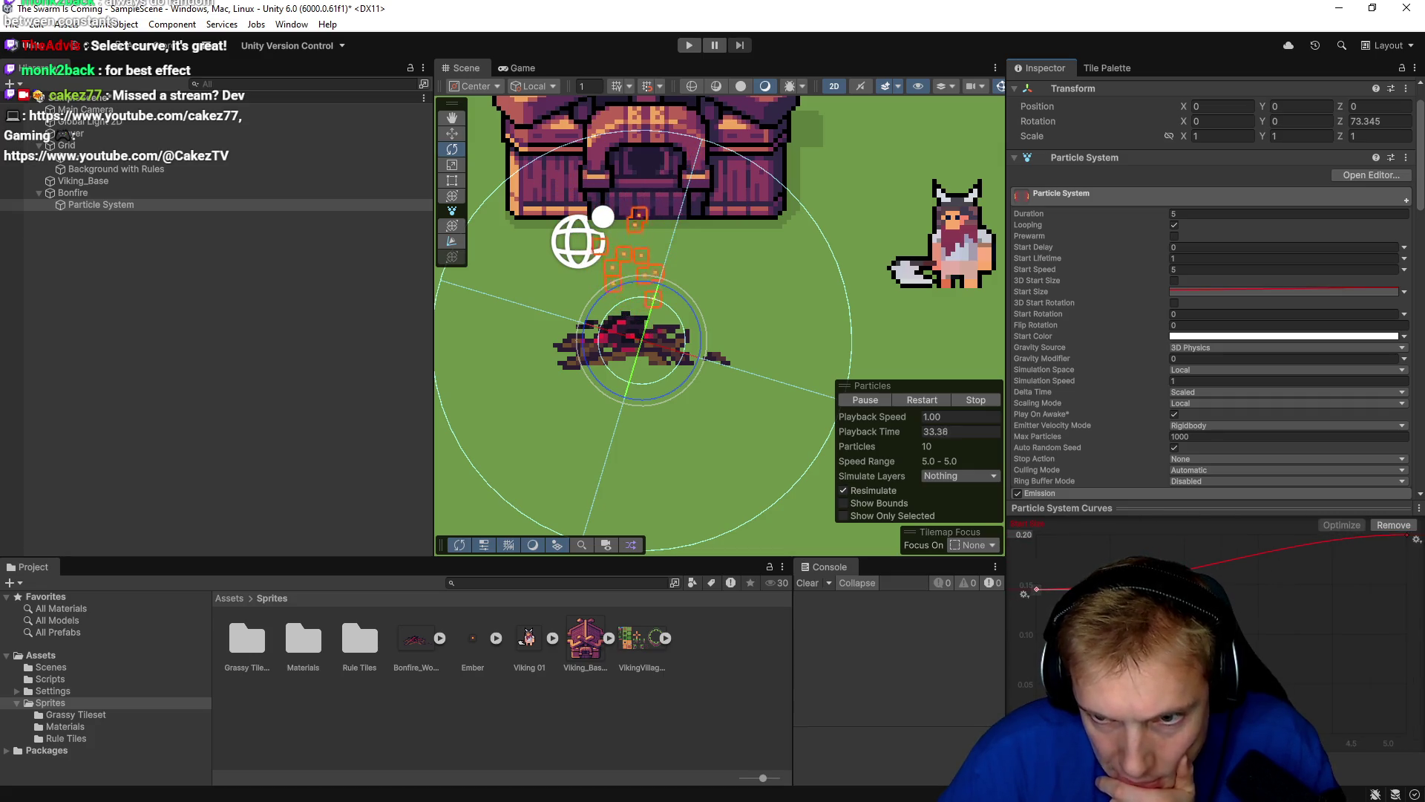
left_click(1025, 535)
type("0.8")
key("Return")
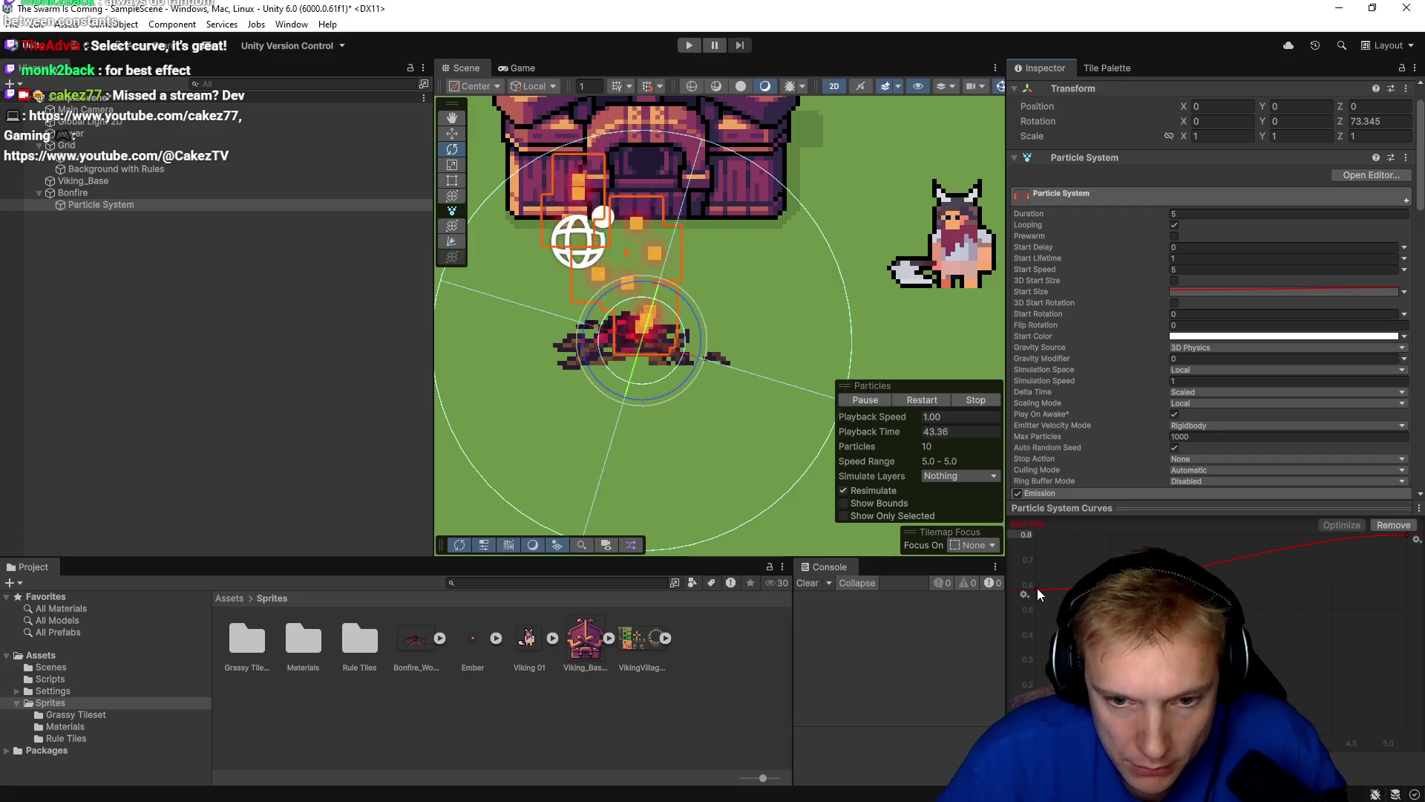
left_click_drag(1035, 588, 1029, 678)
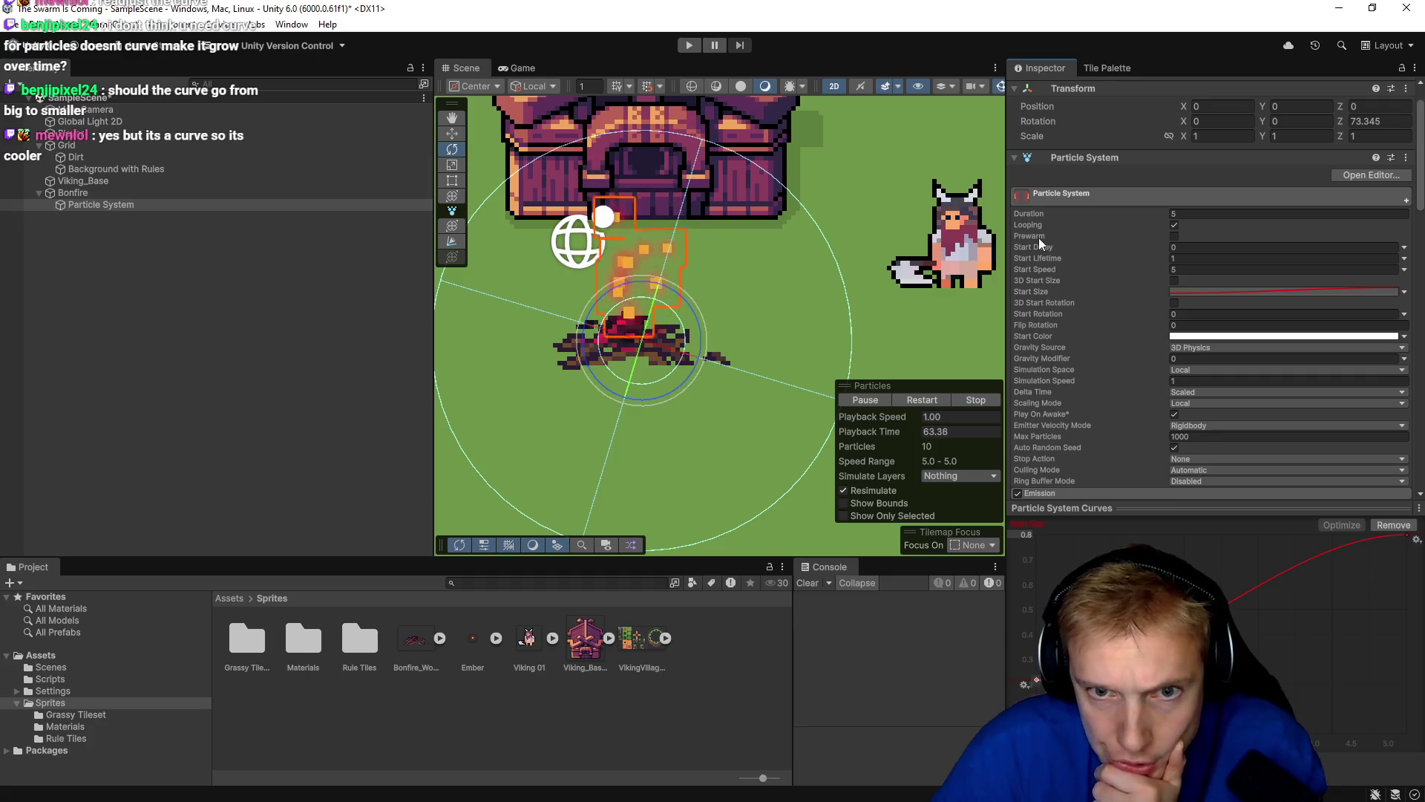
scroll(1040, 281, "down", 2)
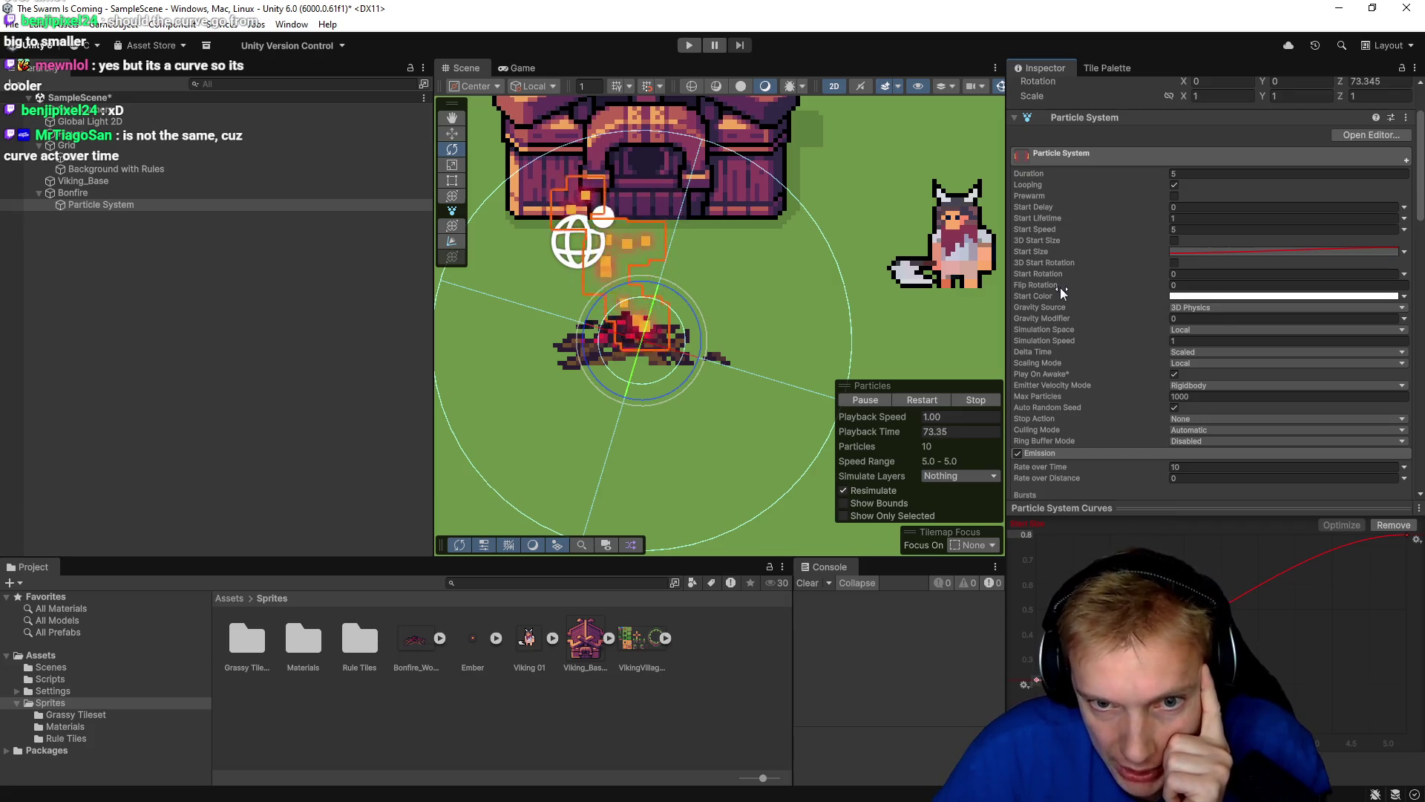
Collapse Shape, enable Size over Lifetime, and show its Size curve.
scroll(1060, 287, "down", 5)
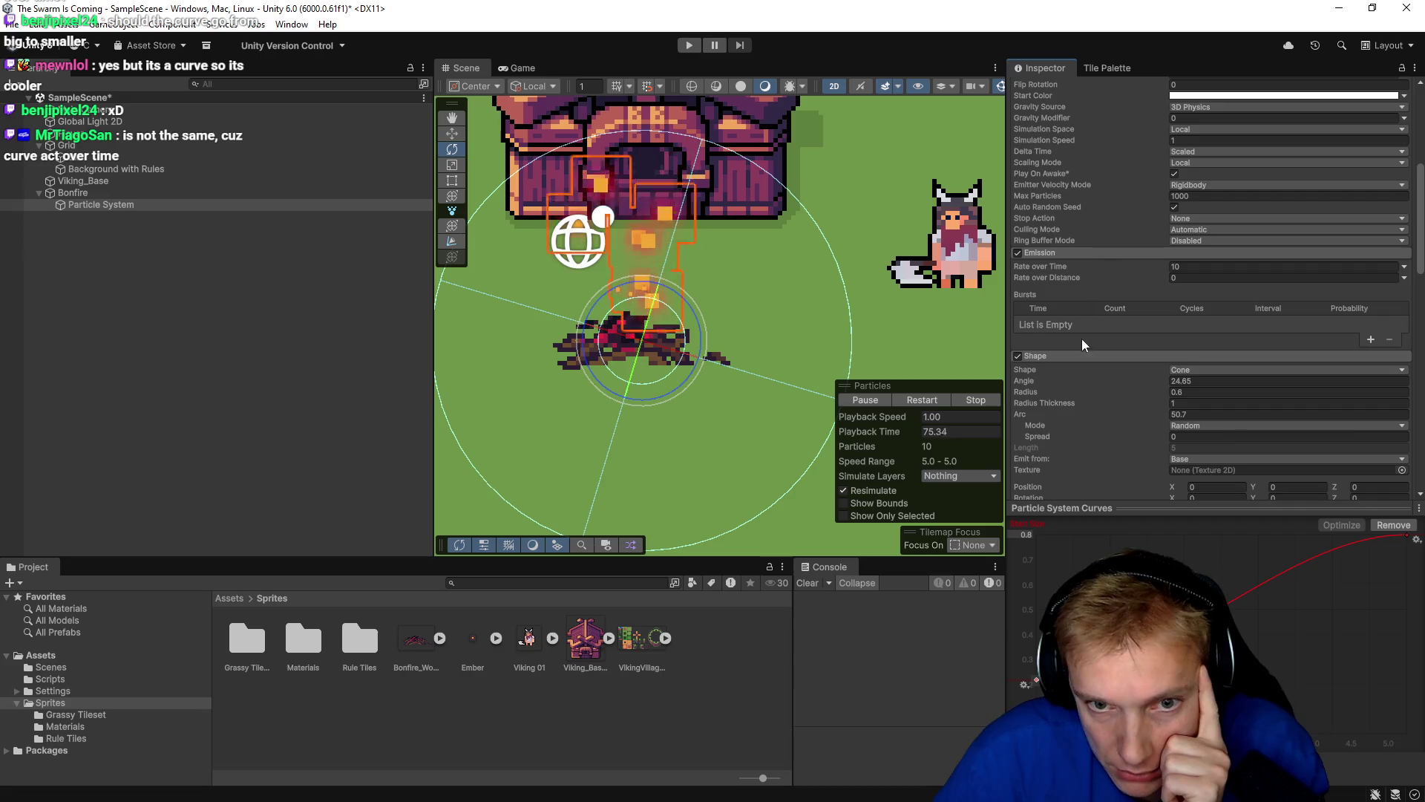
scroll(1099, 331, "down", 2)
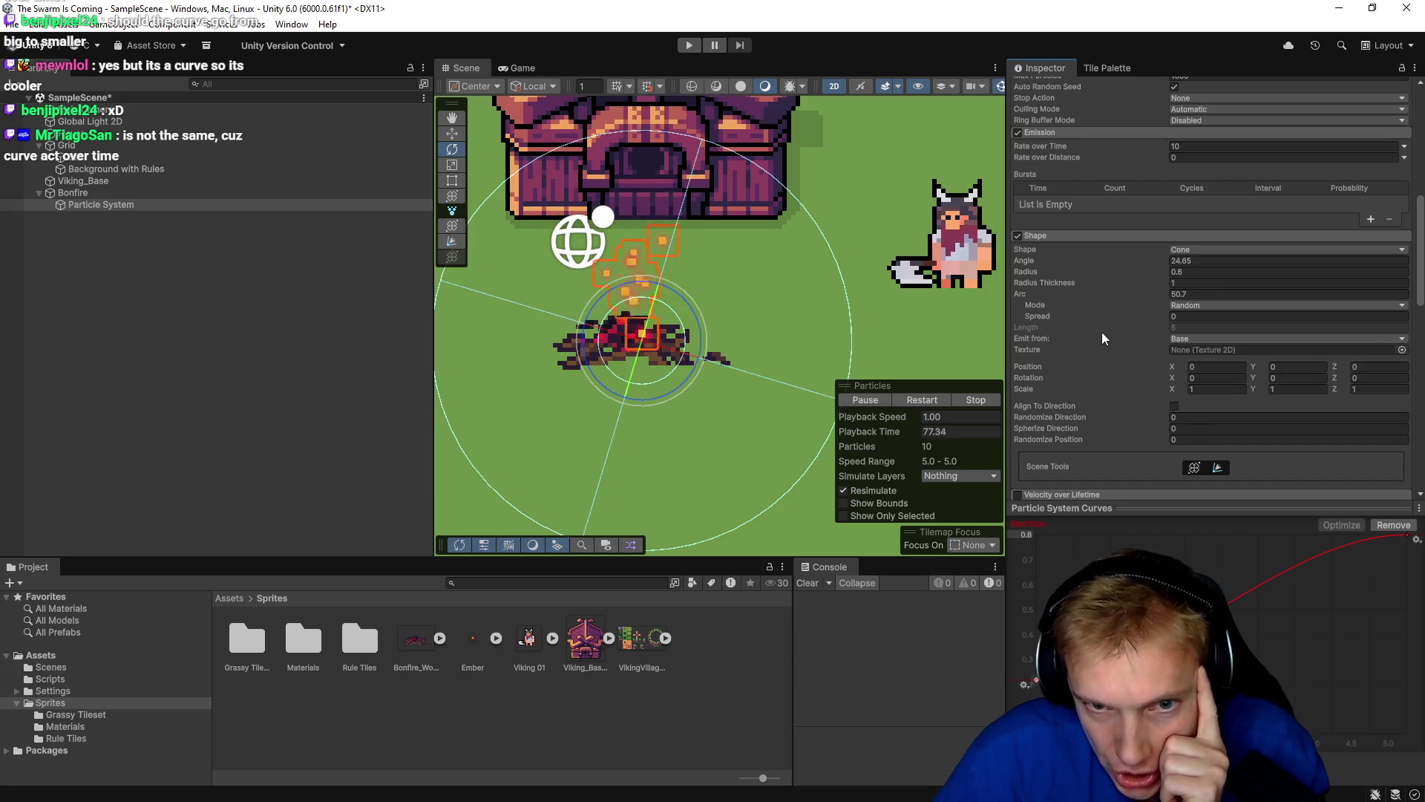
left_click(1059, 234)
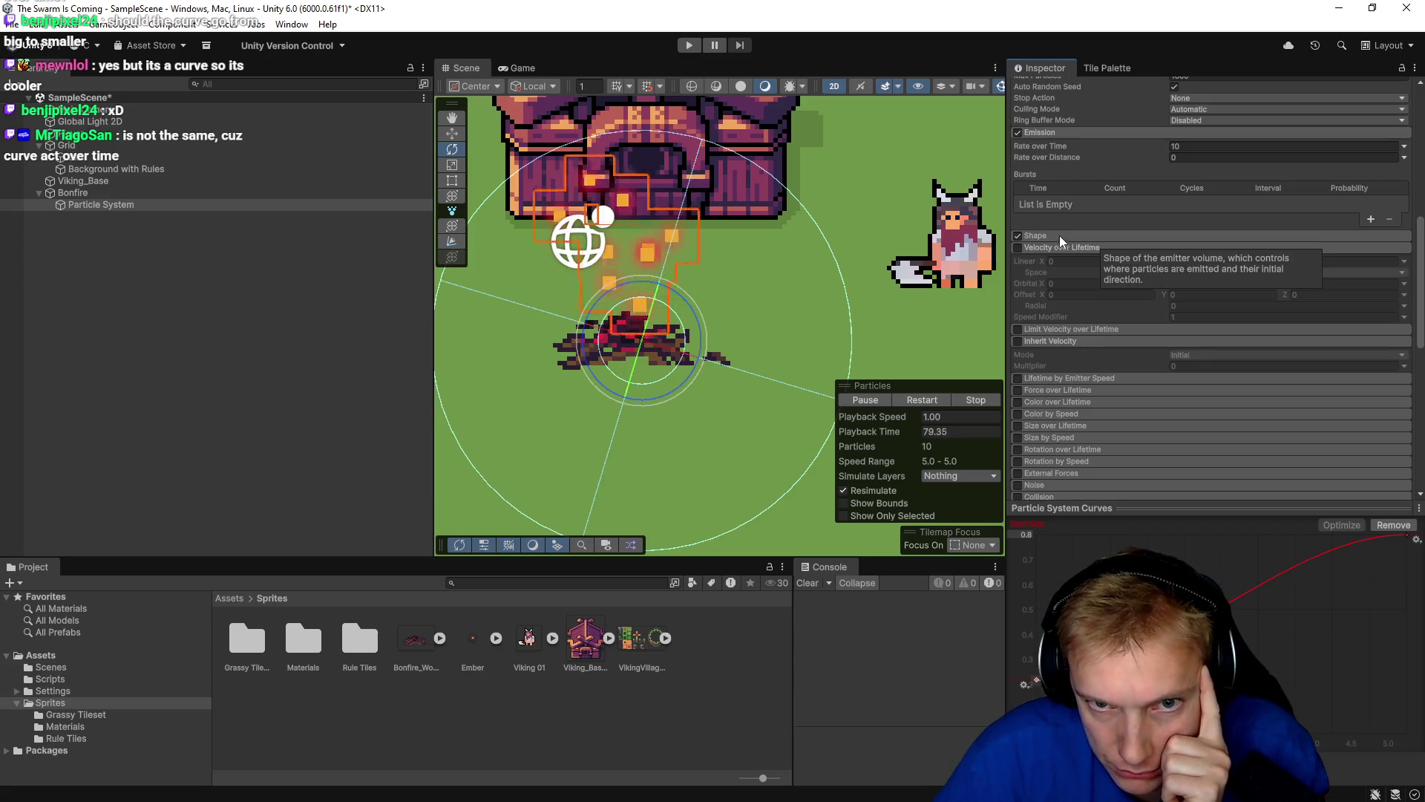
left_click(1047, 426)
left_click(1017, 427)
scroll(1088, 422, "down", 2)
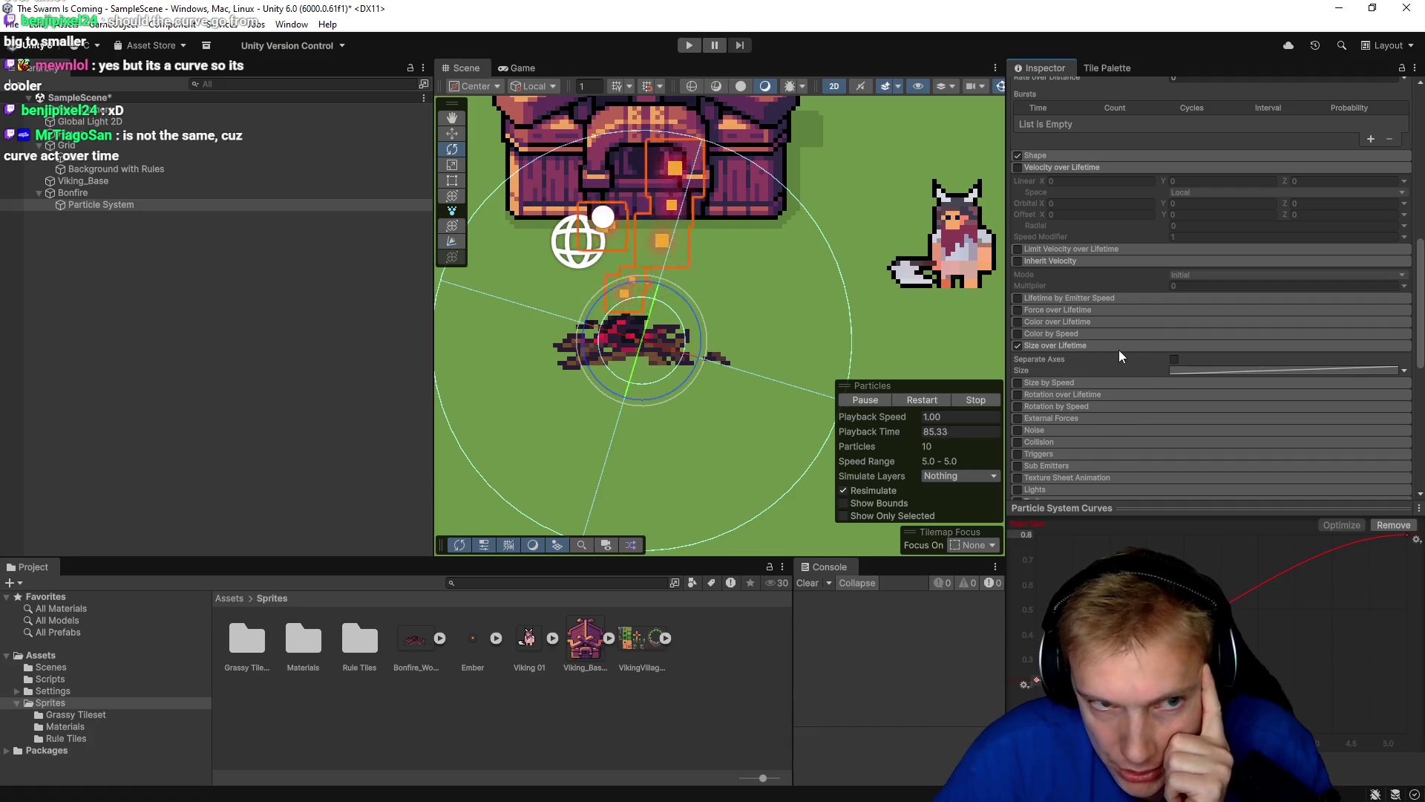
left_click(1333, 374)
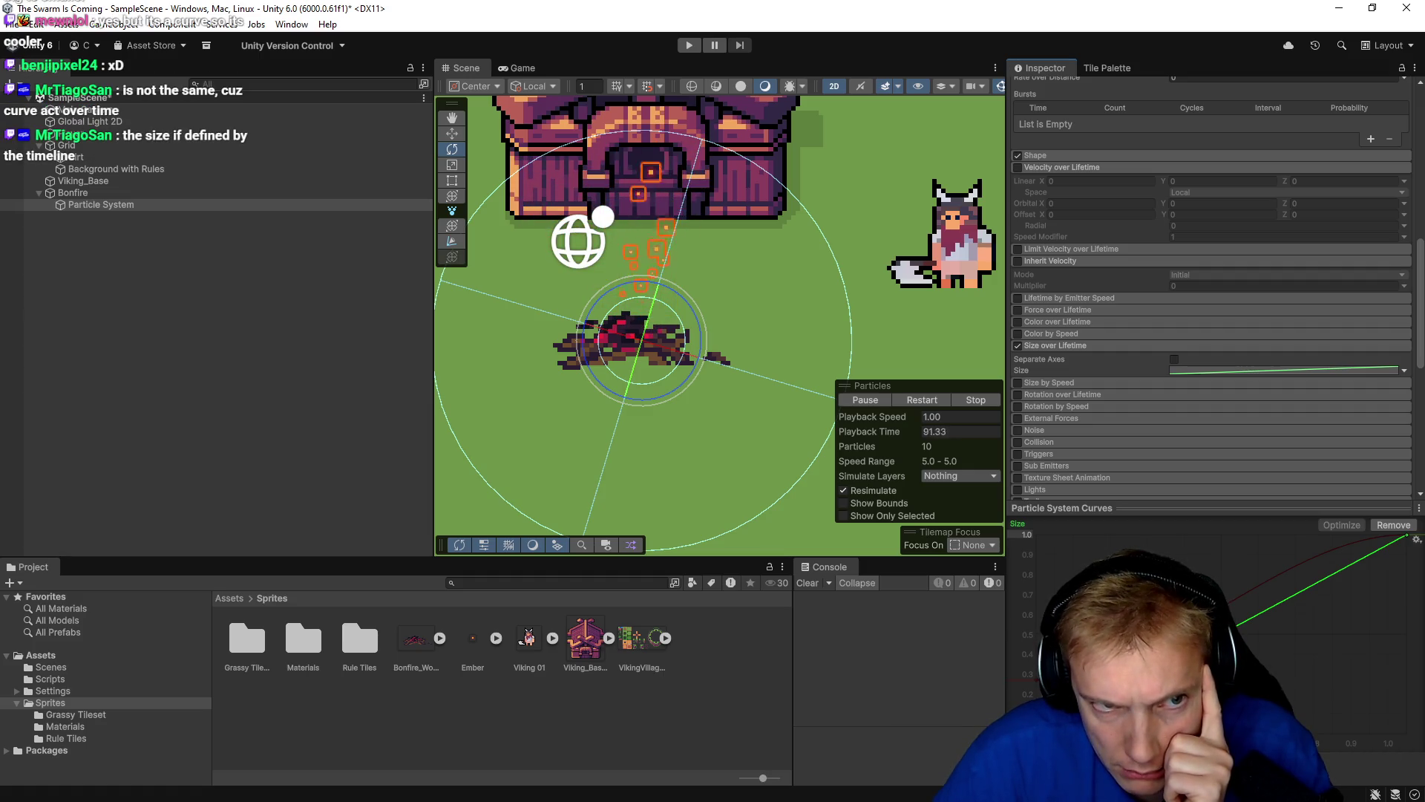
Shape the Size curve to fall from 1 at the start to 0 at the end.
left_click_drag(1025, 733, 1030, 558)
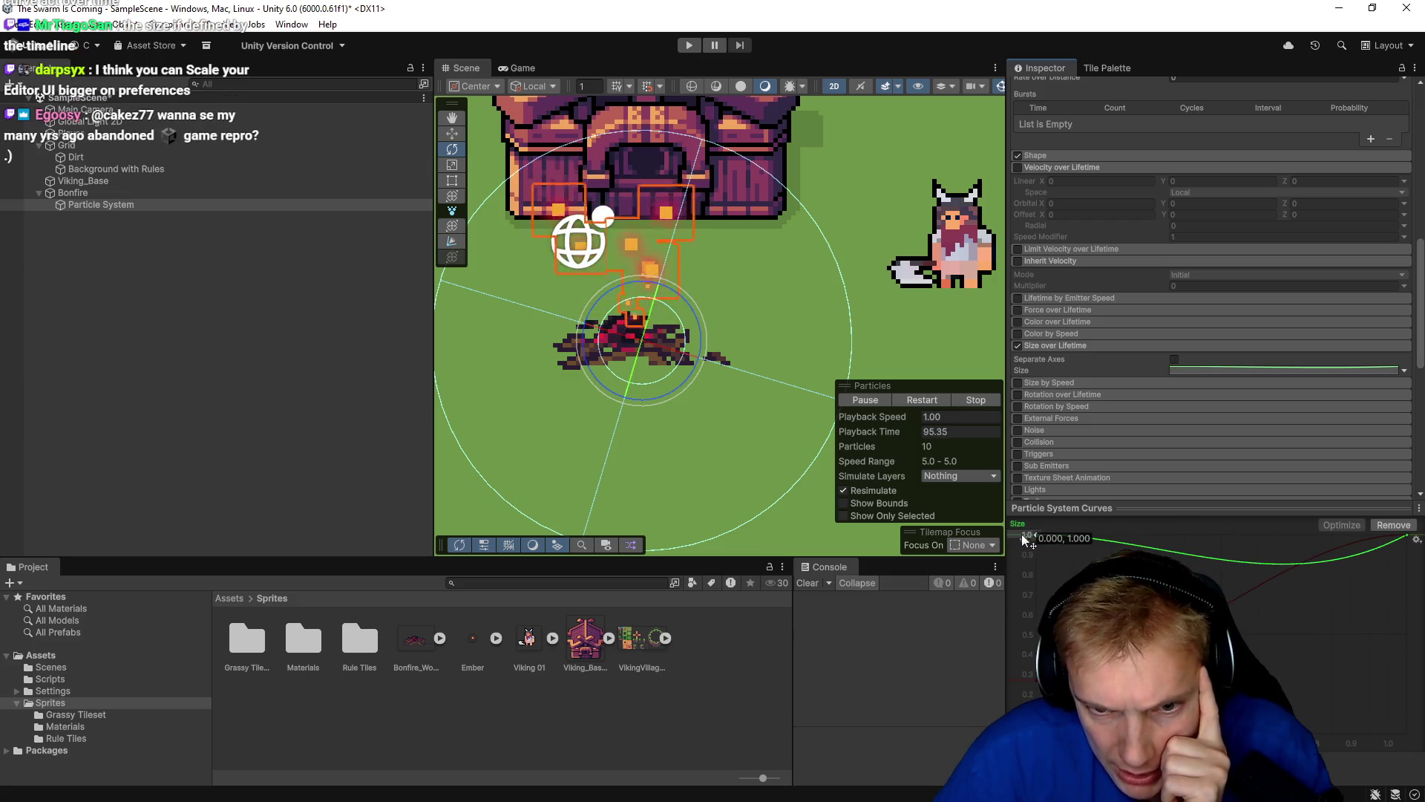
mouse_move(1408, 539)
left_mouse_down()
mouse_move(1419, 683)
mouse_move(1373, 666)
mouse_move(1374, 652)
left_mouse_up()
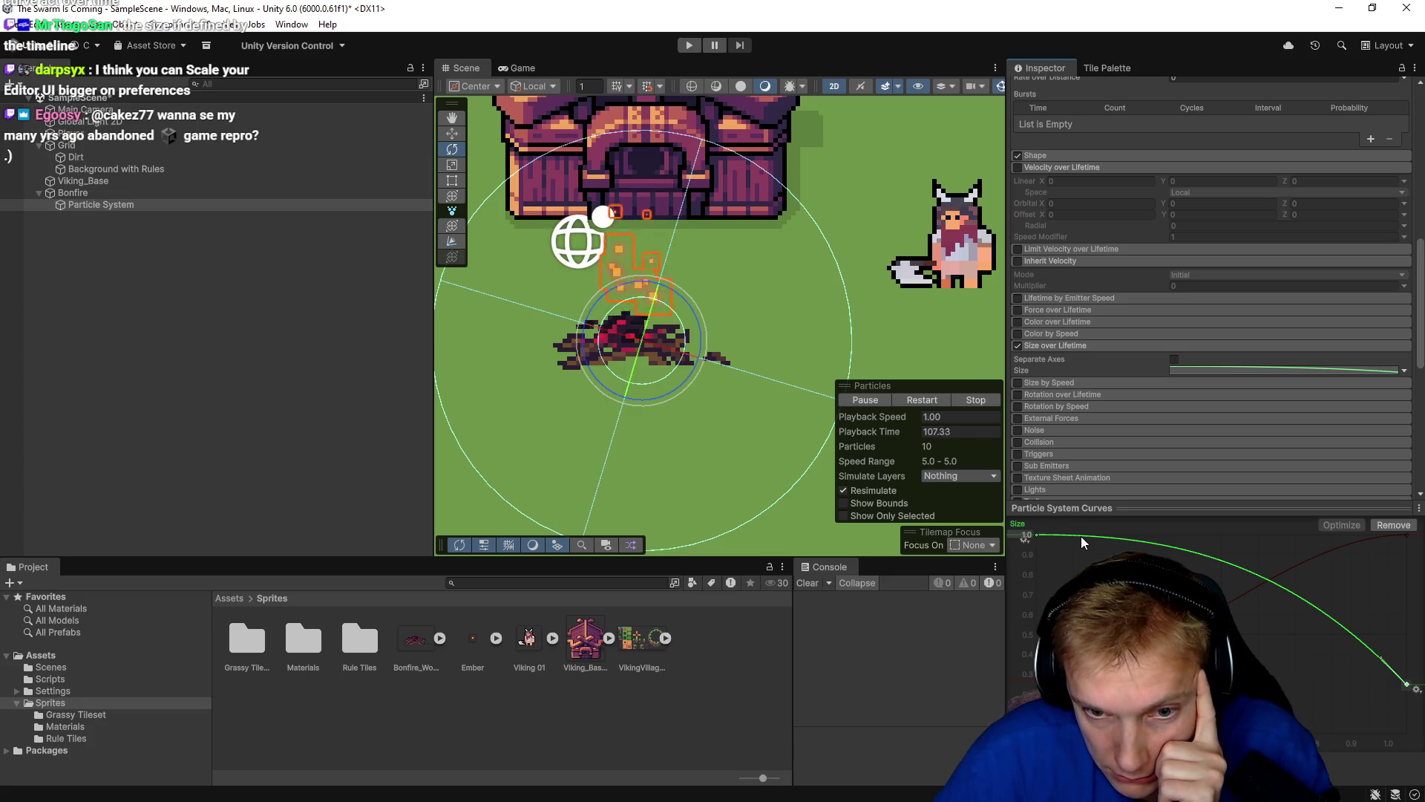
left_click_drag(1179, 562, 1341, 639)
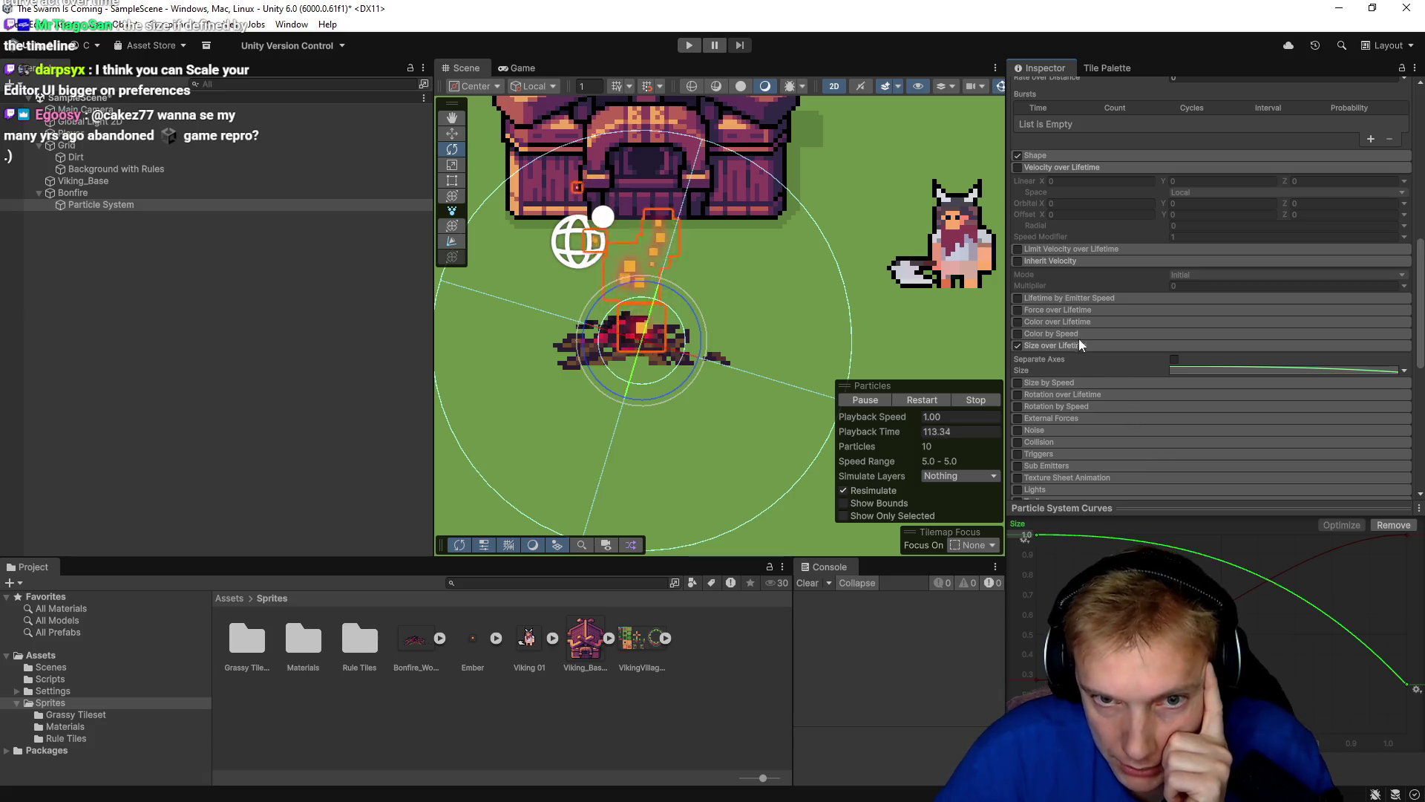
left_click(1041, 323)
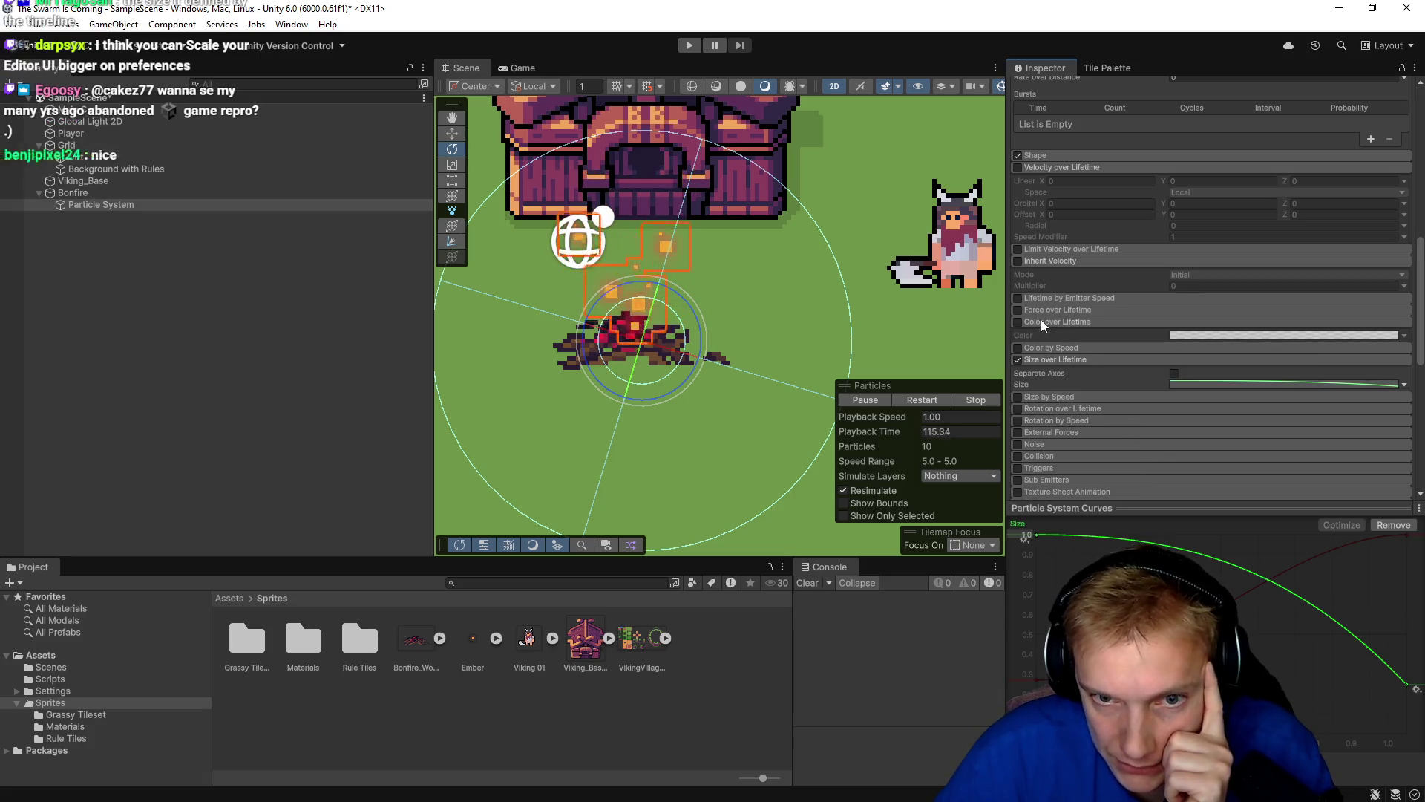
Enable Color over Lifetime and open its still-white gradient in the Gradient Editor.
left_click(1018, 322)
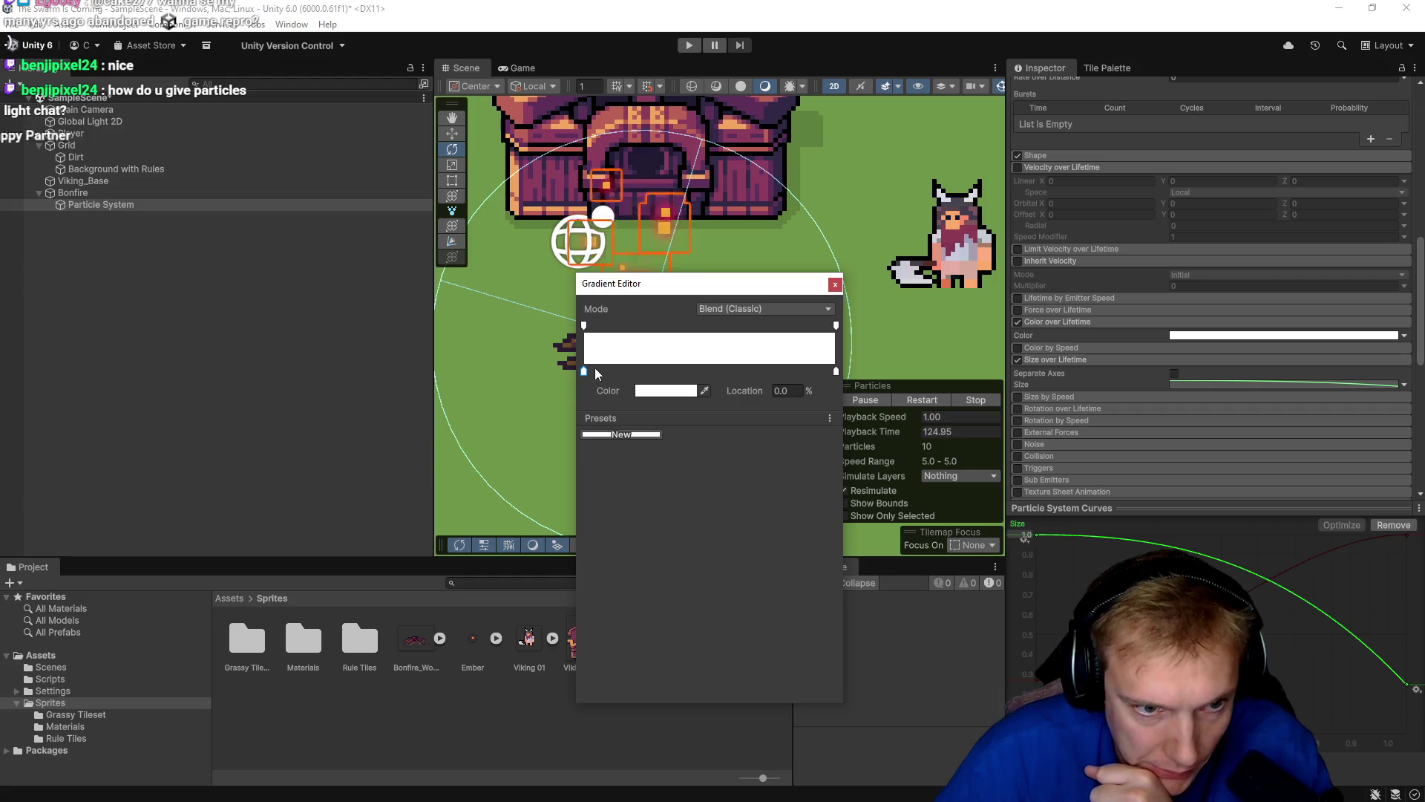
left_click(683, 391)
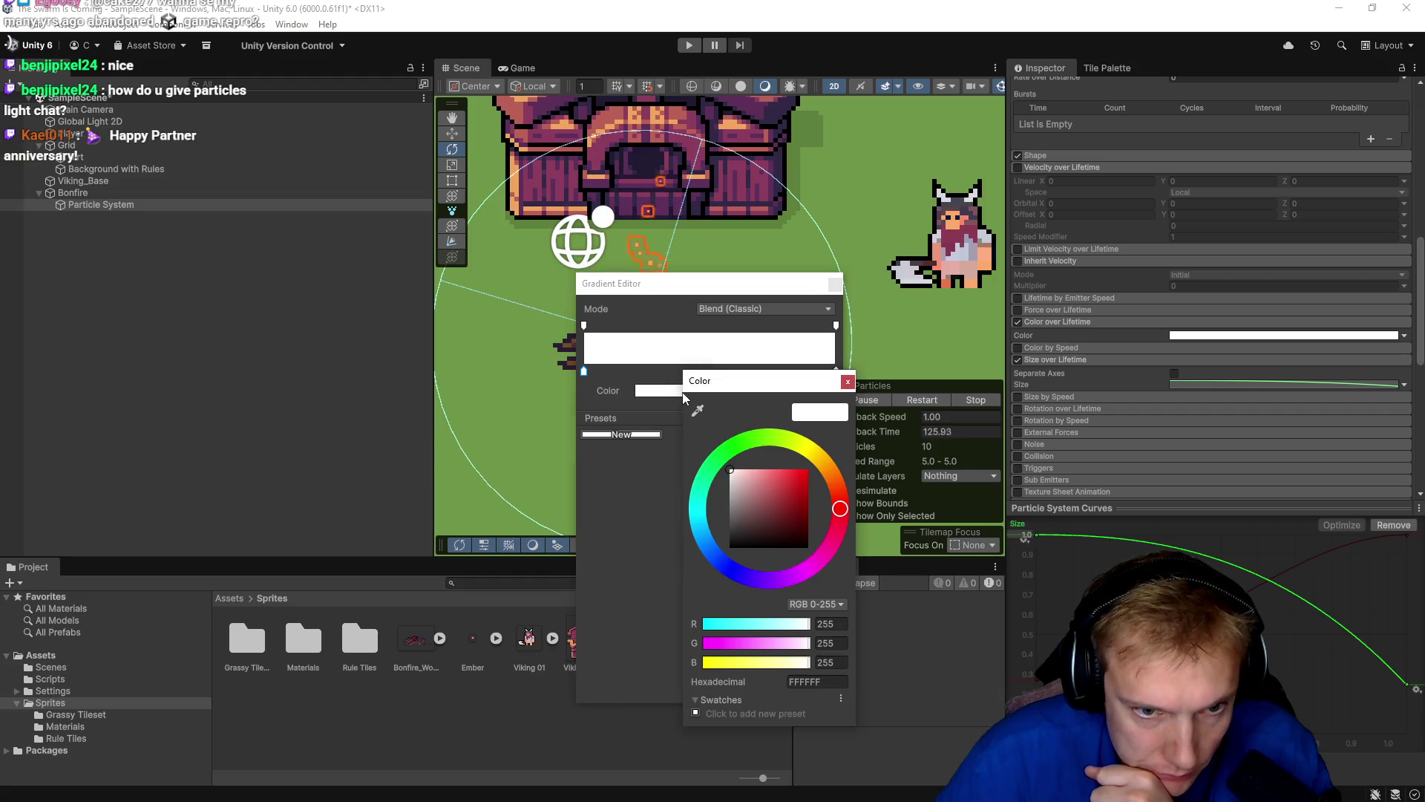
left_click(847, 381)
left_click(835, 284)
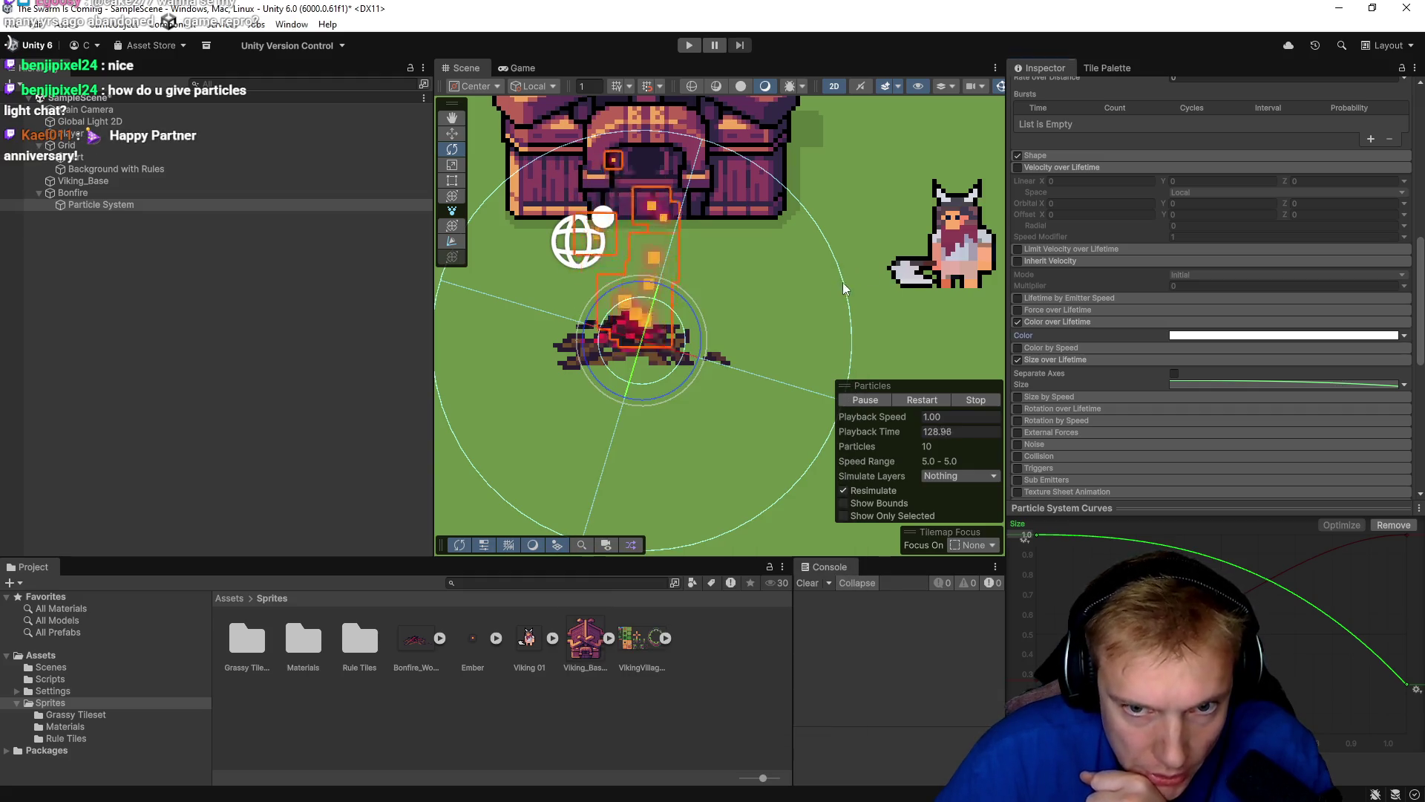
left_click(1018, 321)
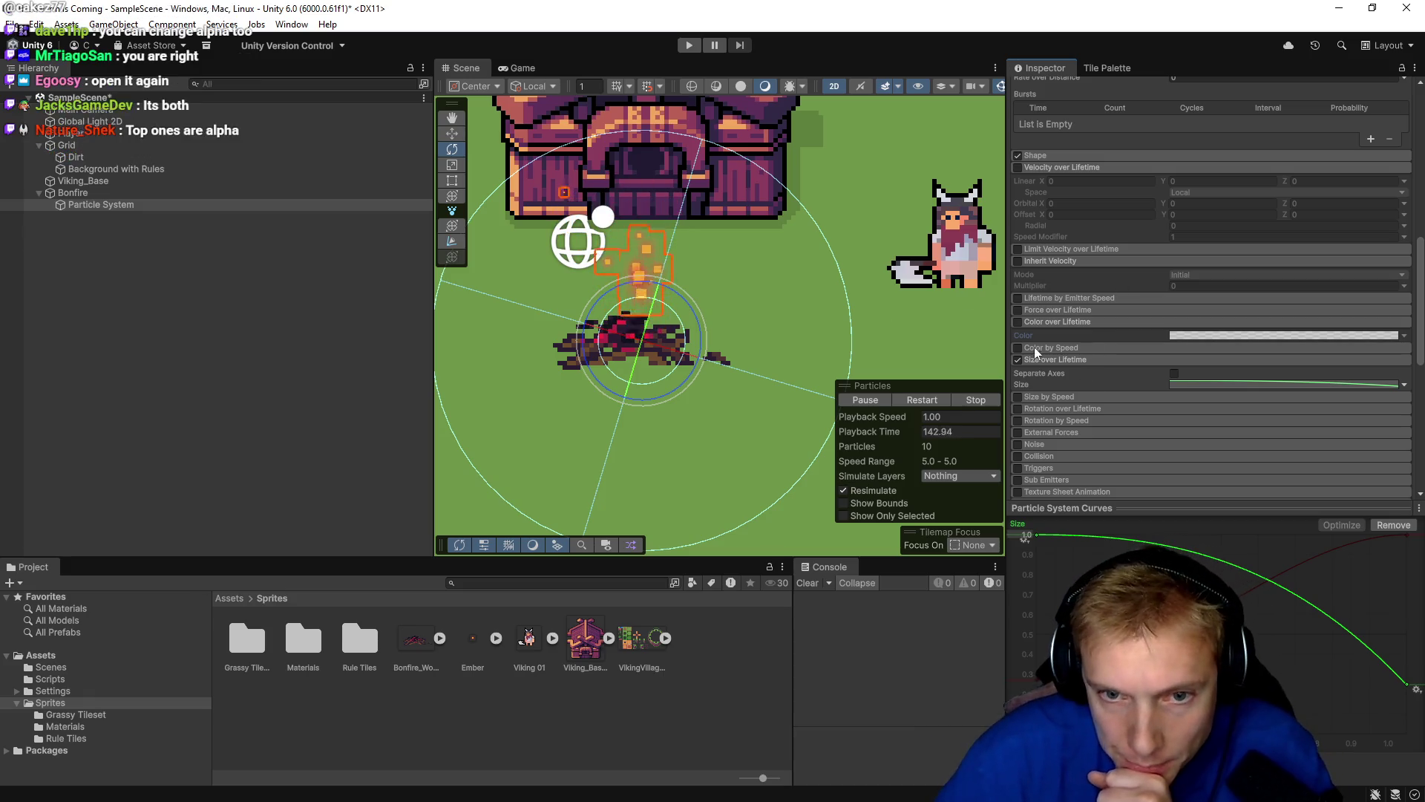
left_click(1018, 322)
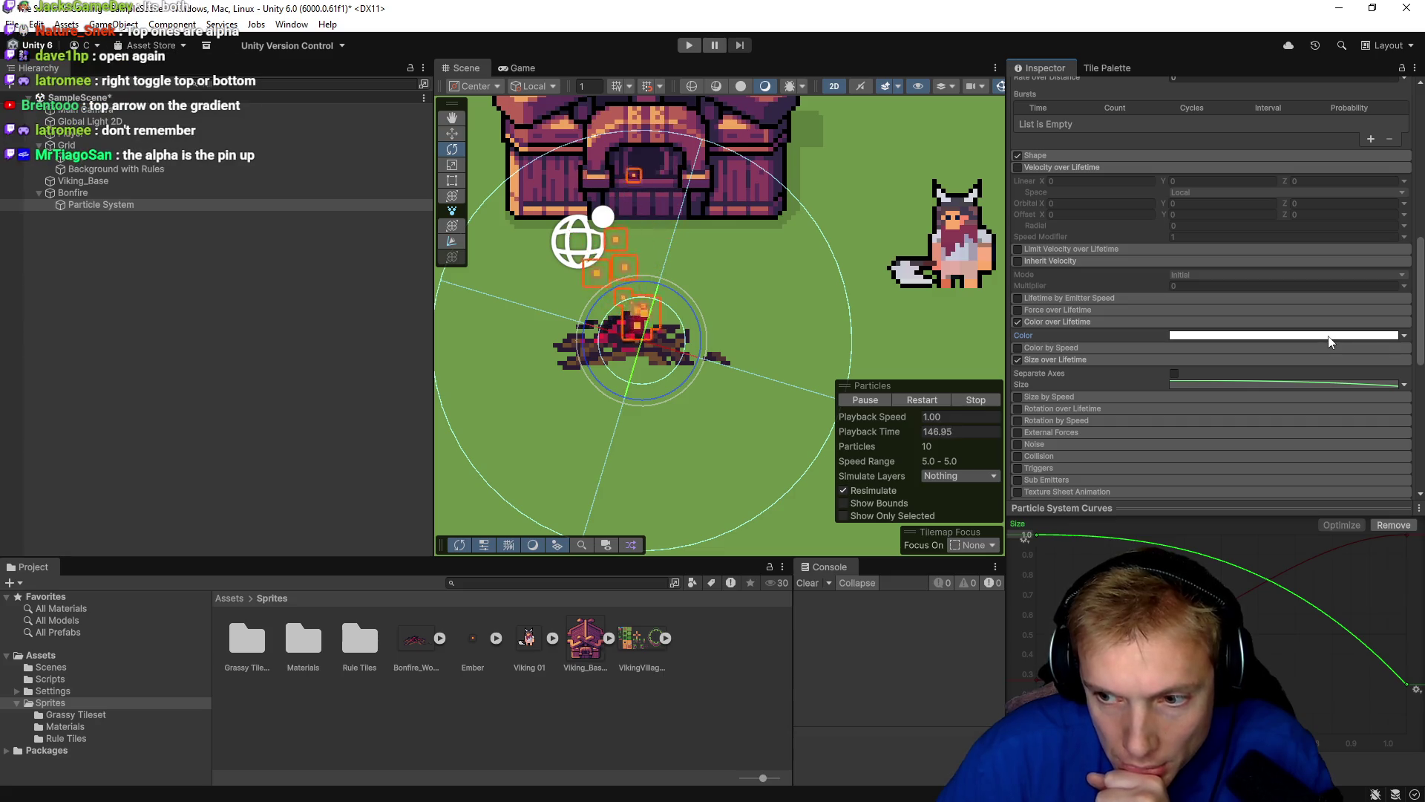
left_click(1374, 336)
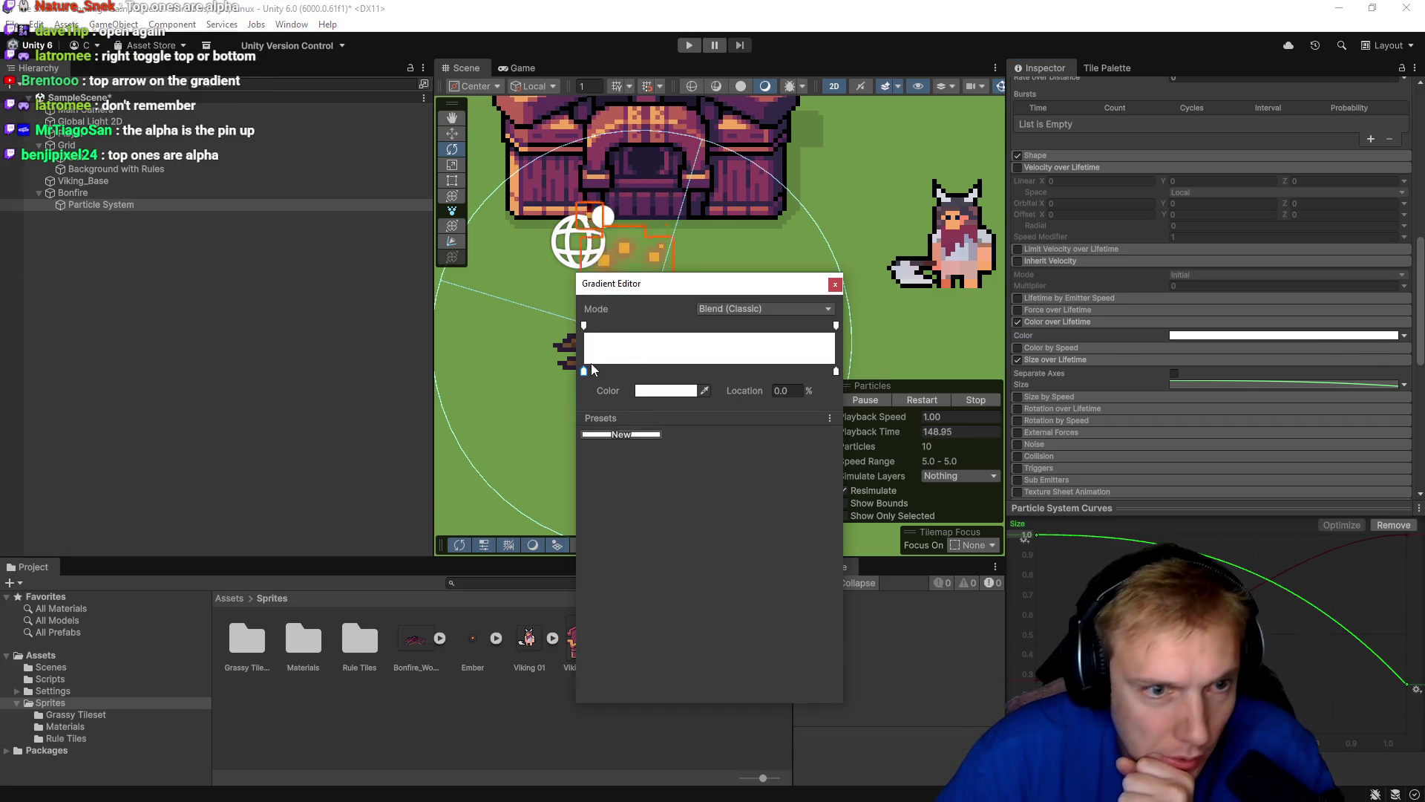
Keep the Classic blend mode and save the gradient as a New preset.
left_click(765, 310)
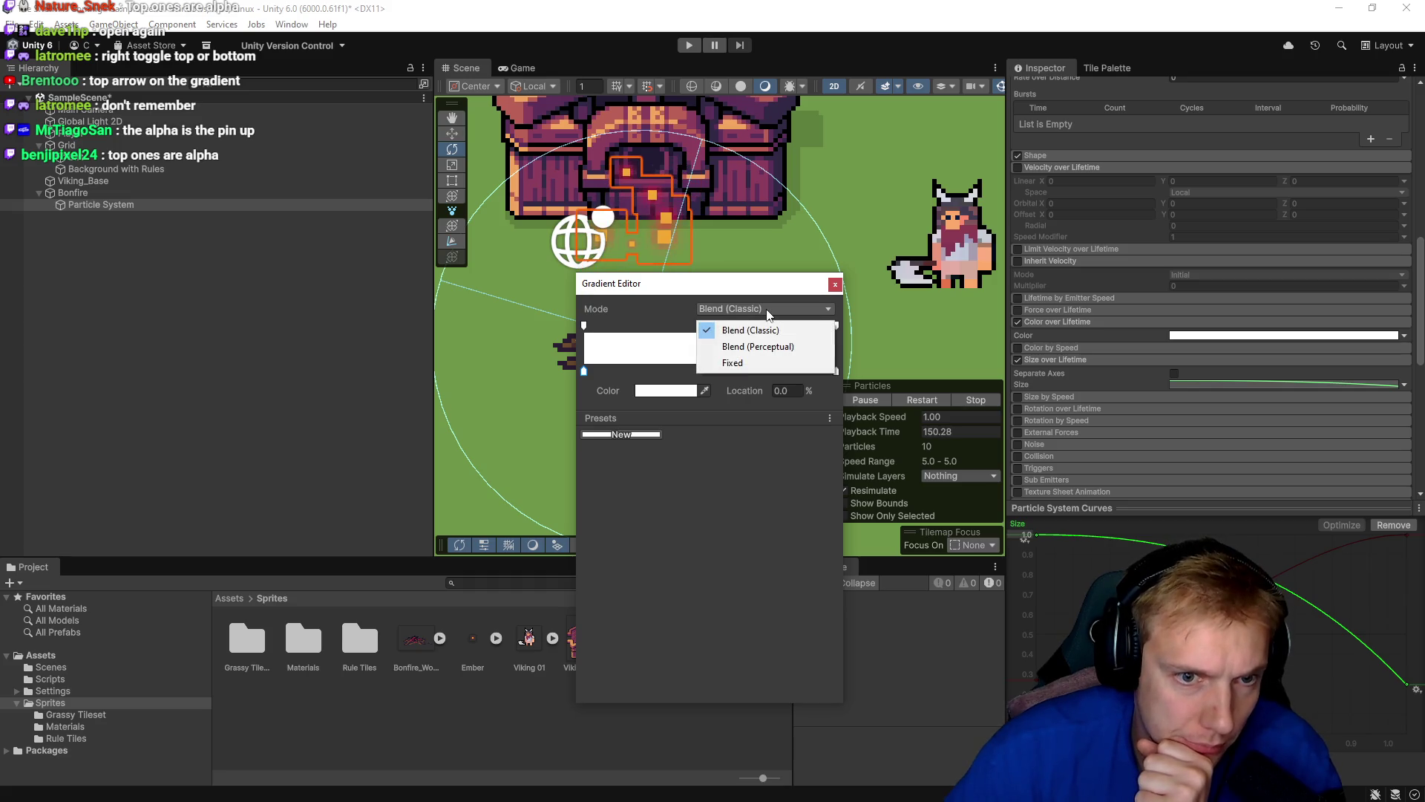
left_click(604, 310)
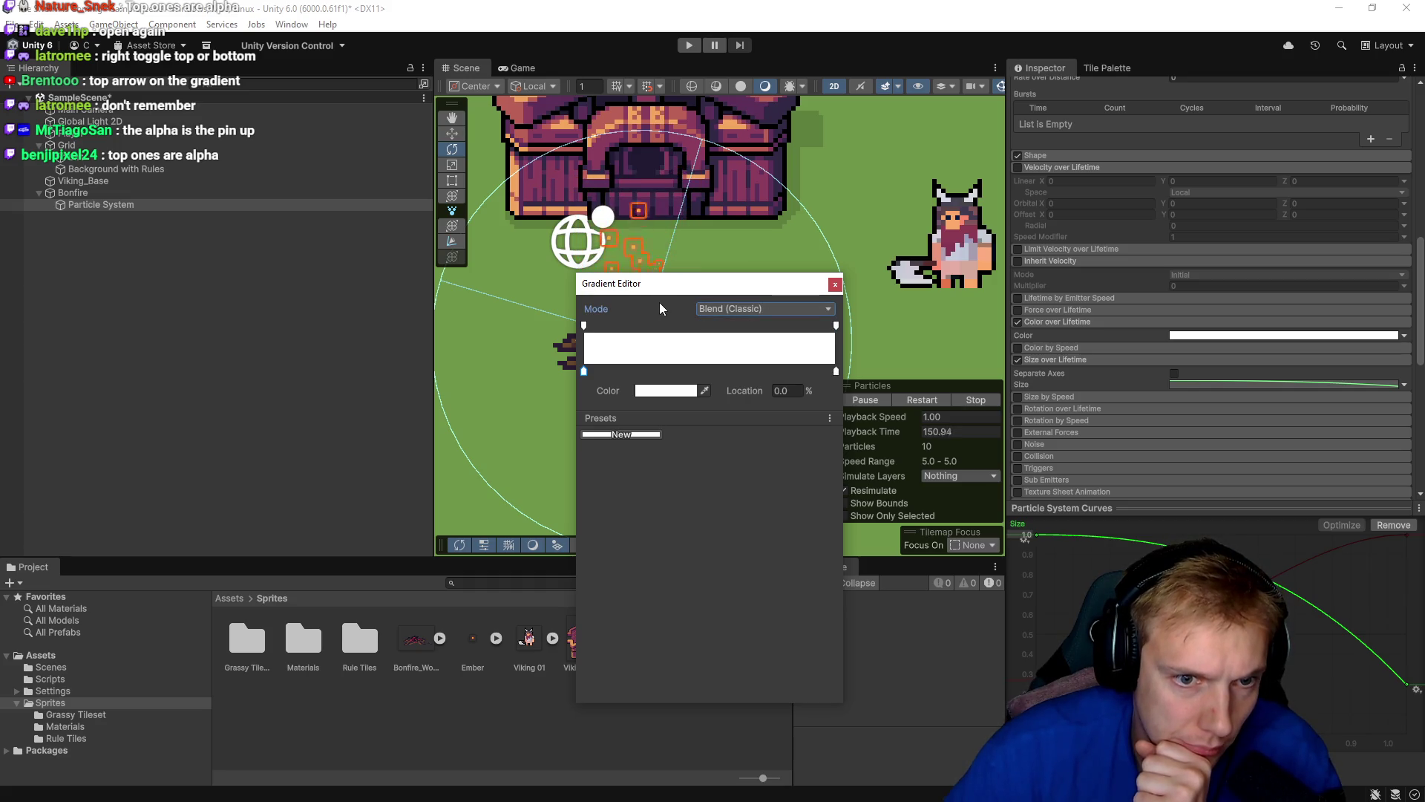
left_click(623, 435)
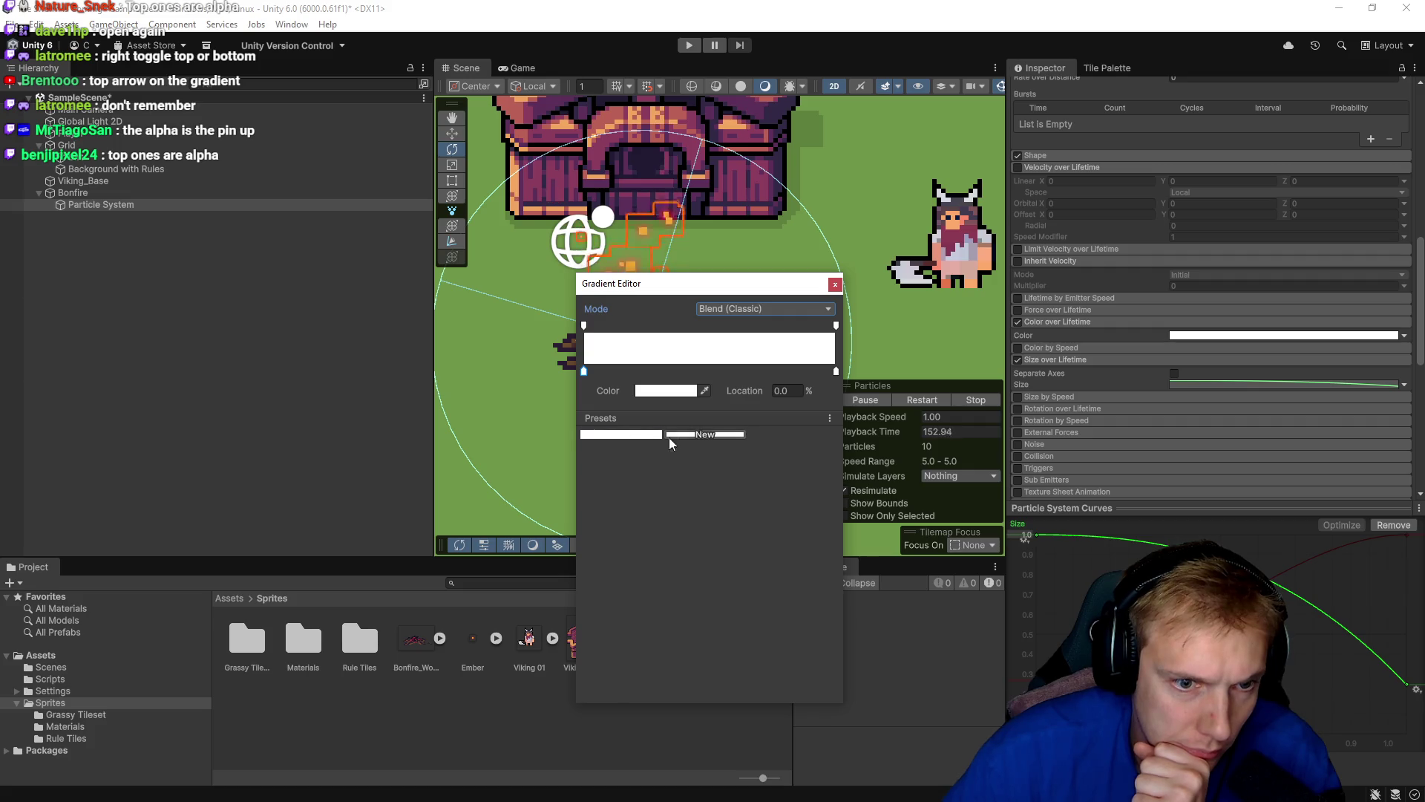
left_click(829, 418)
left_click(786, 470)
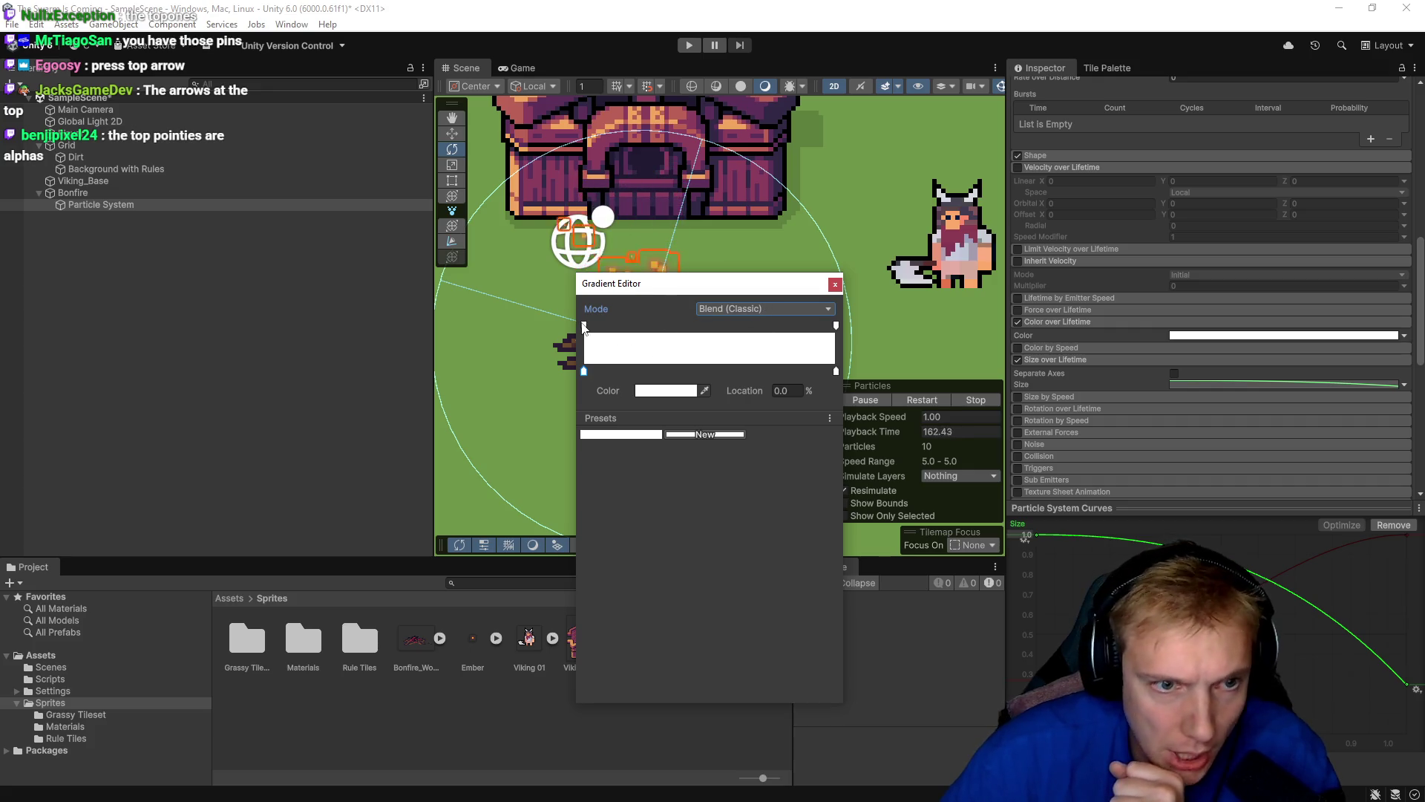
Add alpha keys at 64.1% (255) and 100% (26) so embers fade out.
left_click(799, 325)
mouse_move(800, 326)
left_mouse_down()
mouse_move(700, 324)
mouse_move(900, 330)
left_mouse_up()
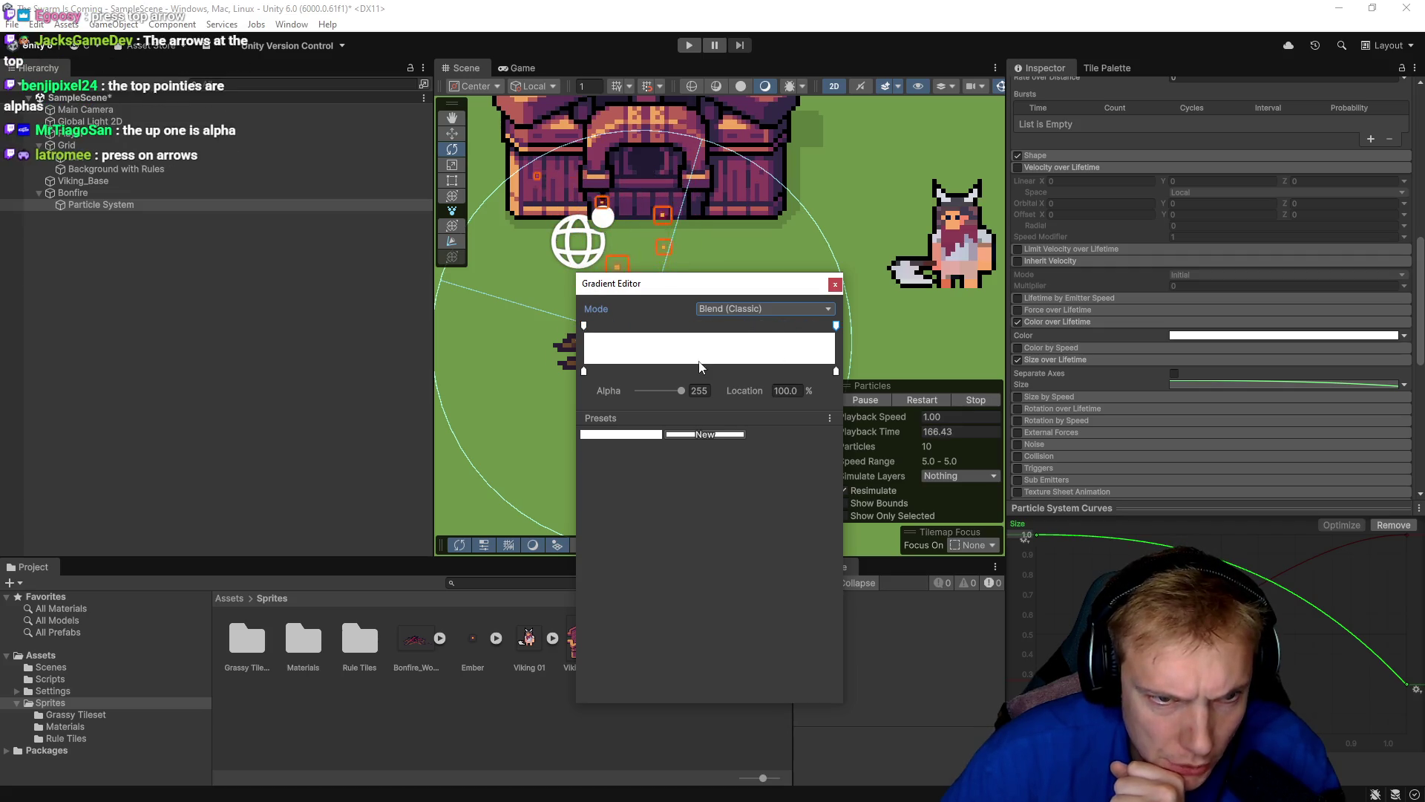
left_click_drag(681, 391, 637, 393)
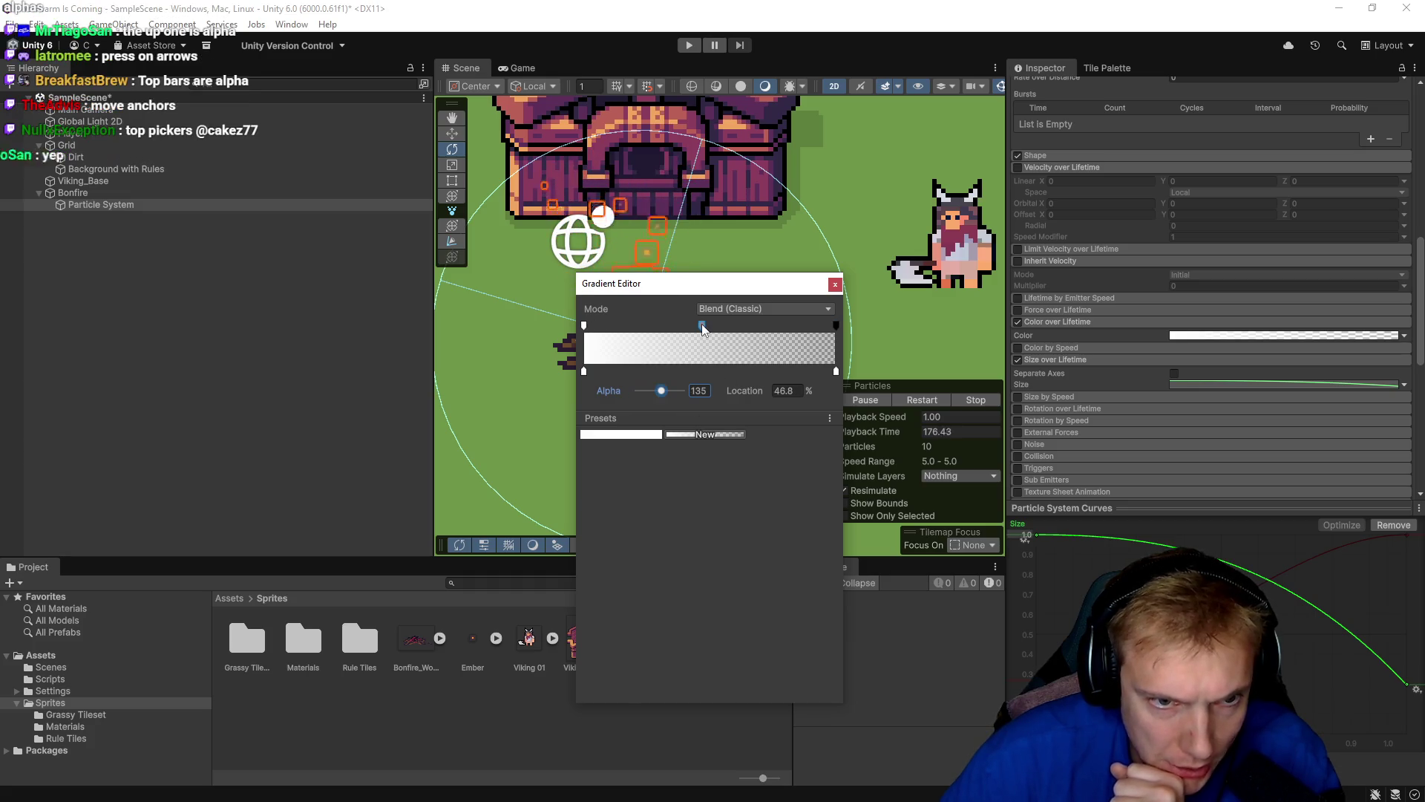
left_click_drag(701, 324, 783, 331)
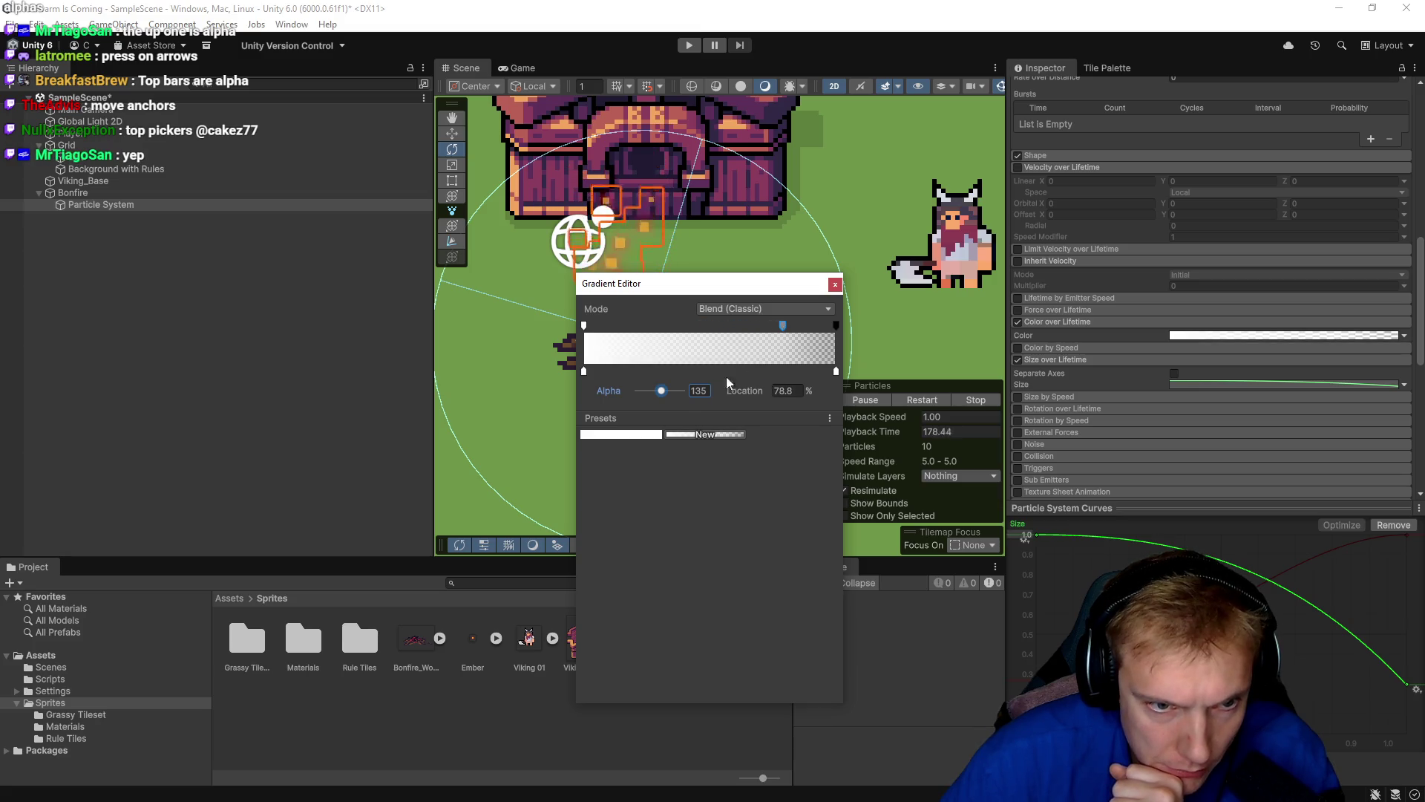
left_click_drag(660, 394, 696, 394)
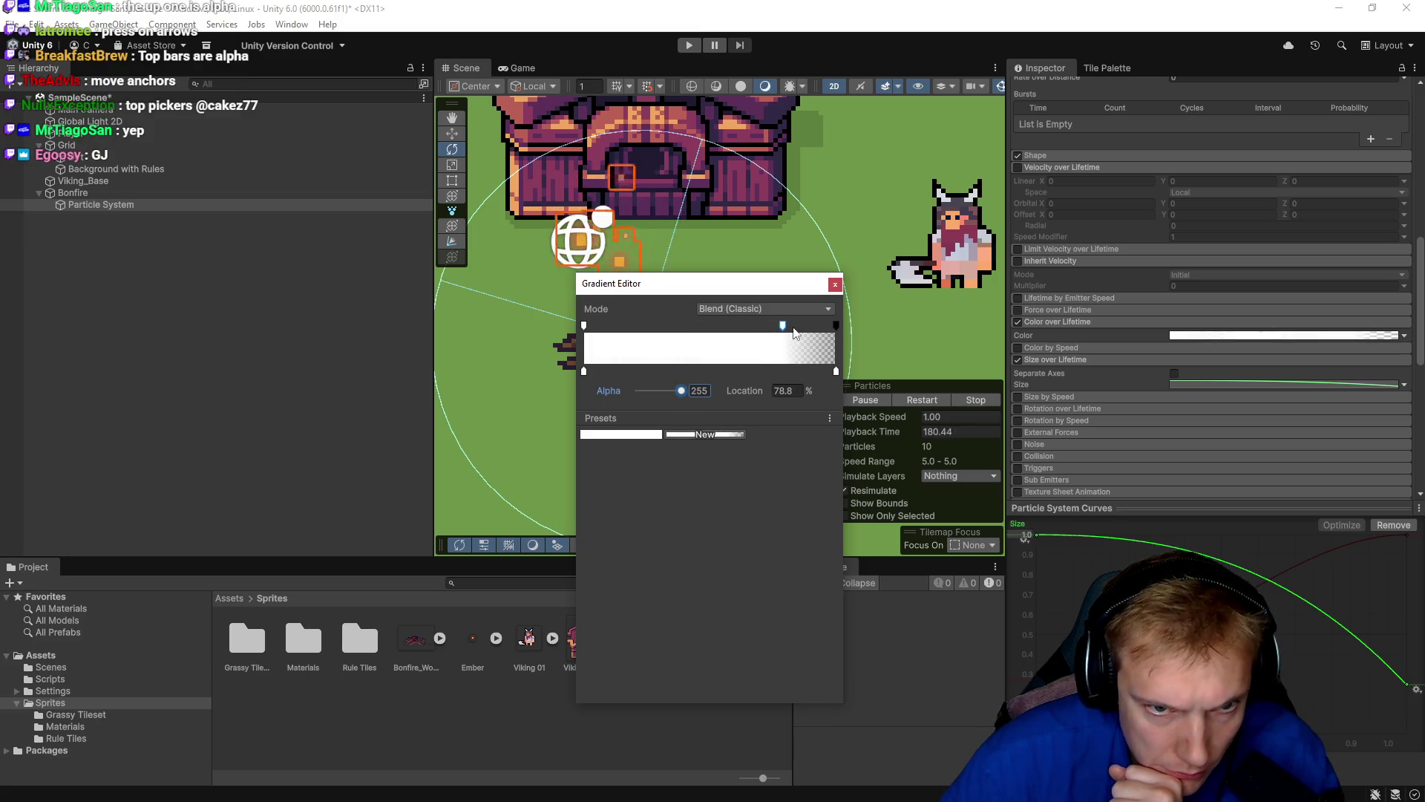
left_click_drag(782, 327, 747, 332)
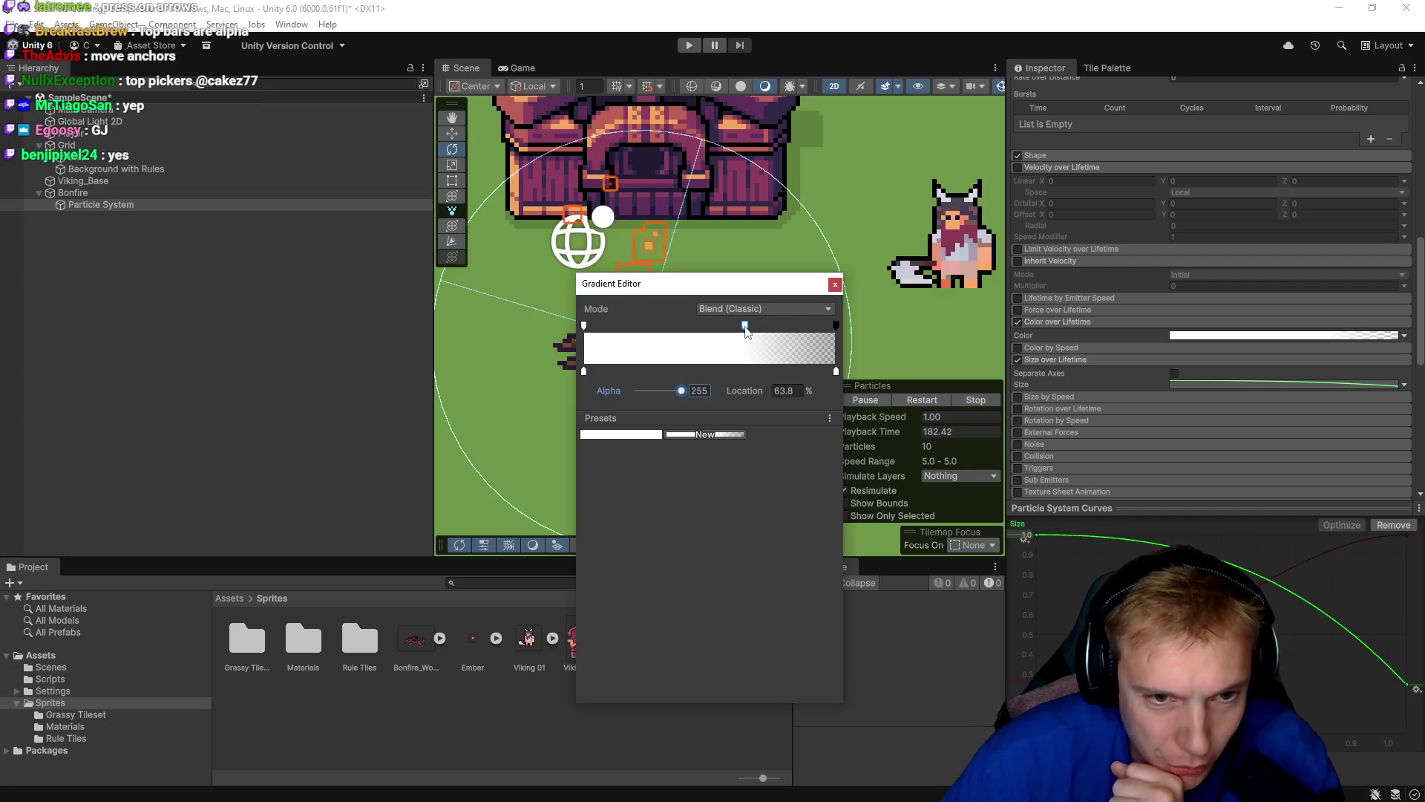
left_click(786, 336)
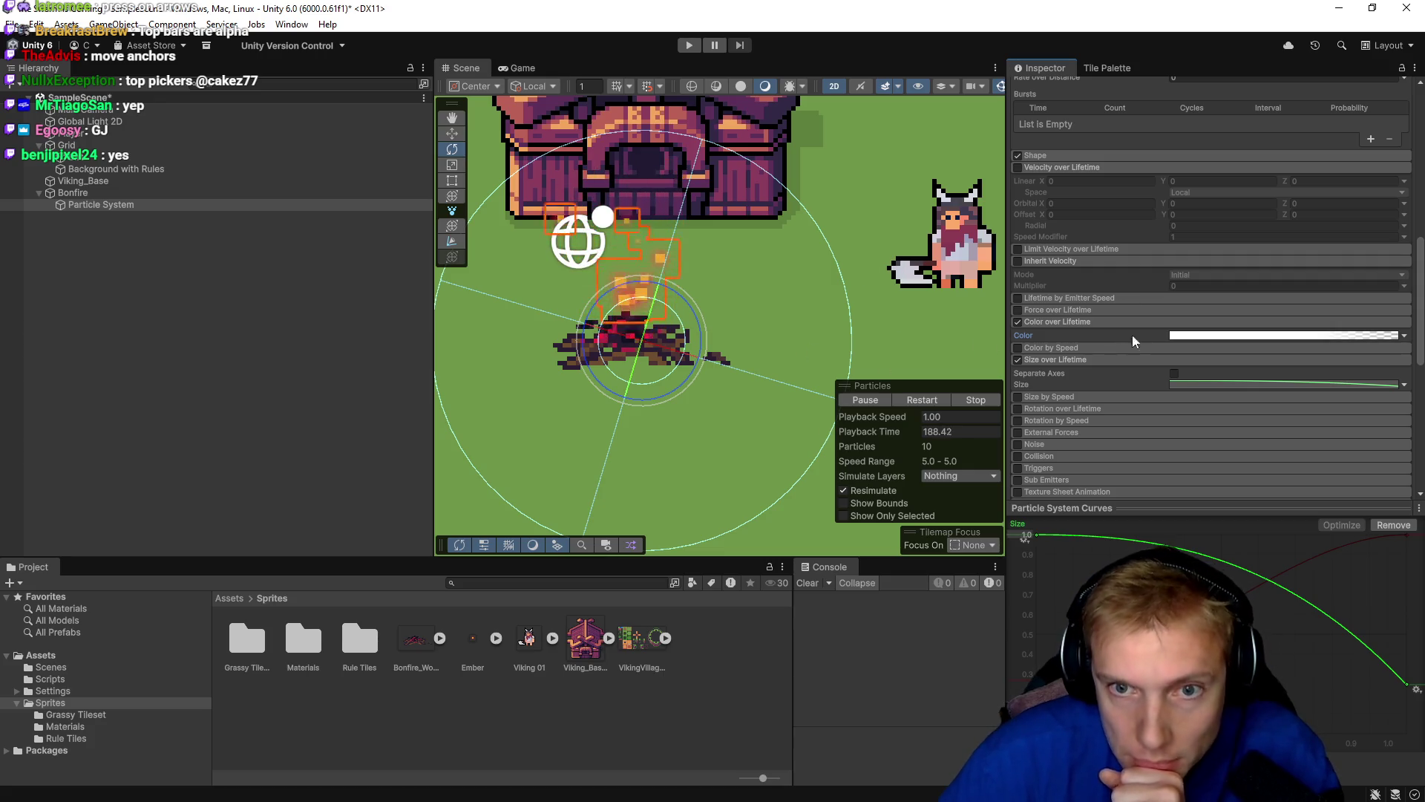
scroll(1155, 242, "up", 10)
scroll(1163, 244, "up", 3)
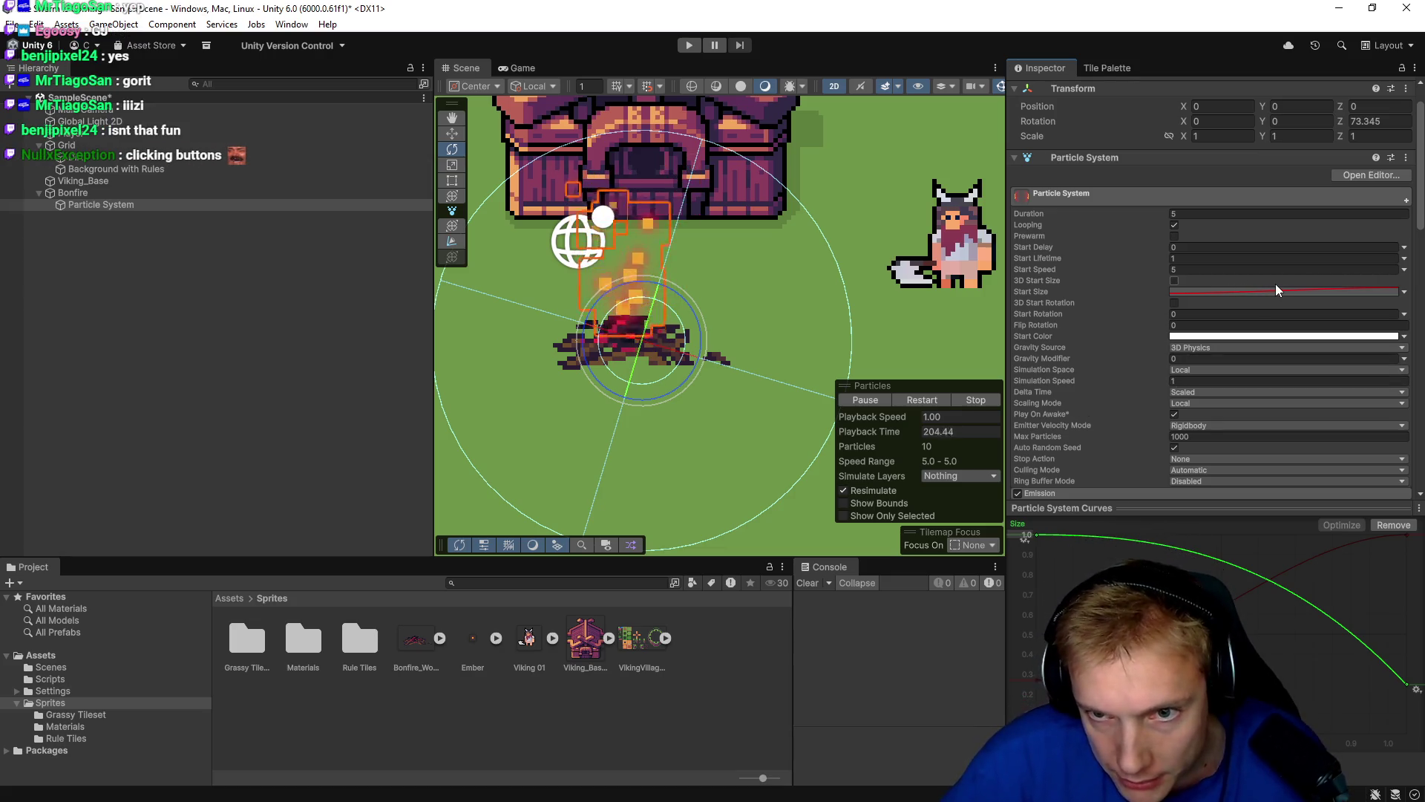
Raise the Start Size curve's maximum to 1.2 and enter Play mode to preview the bonfire.
left_click(1404, 291)
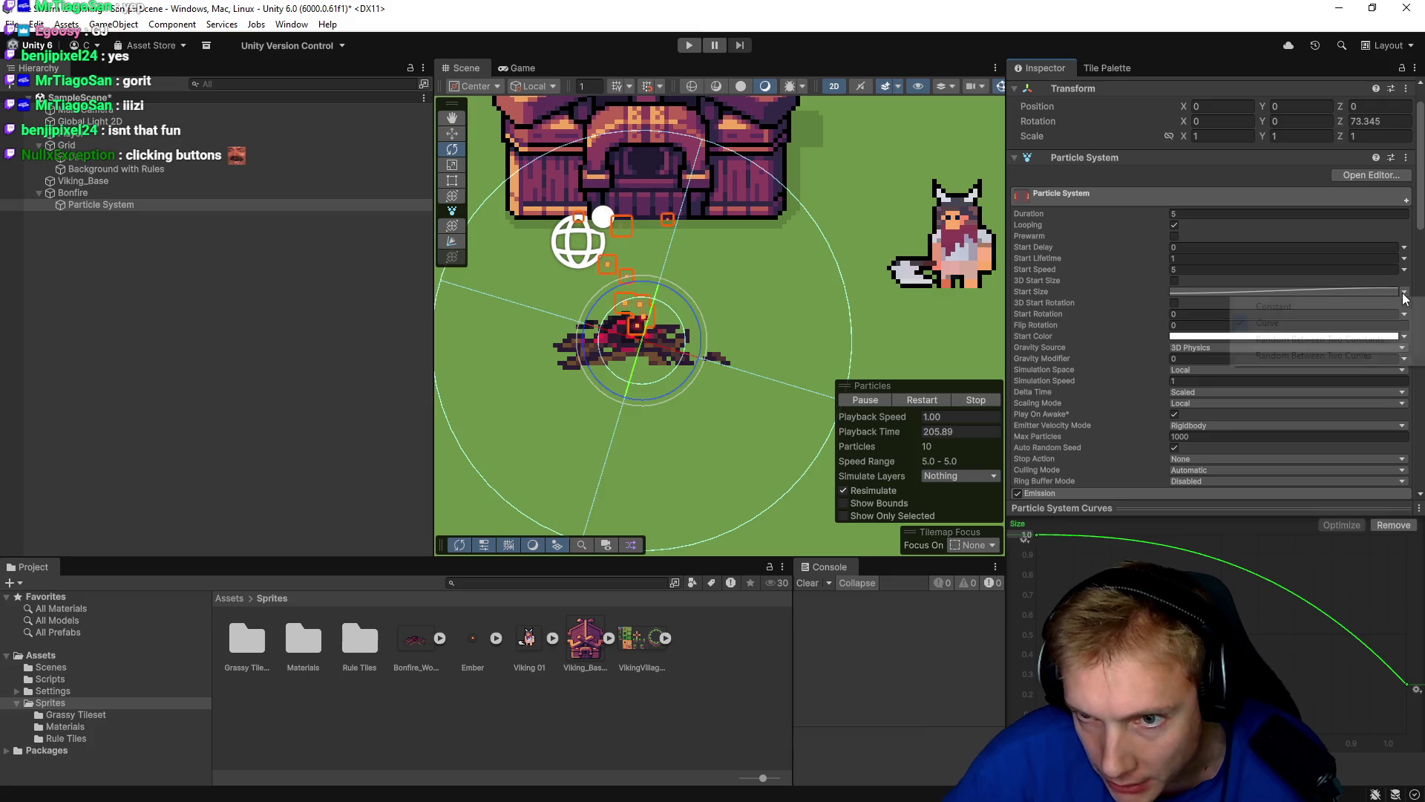
left_click(1270, 323)
left_click(1219, 290)
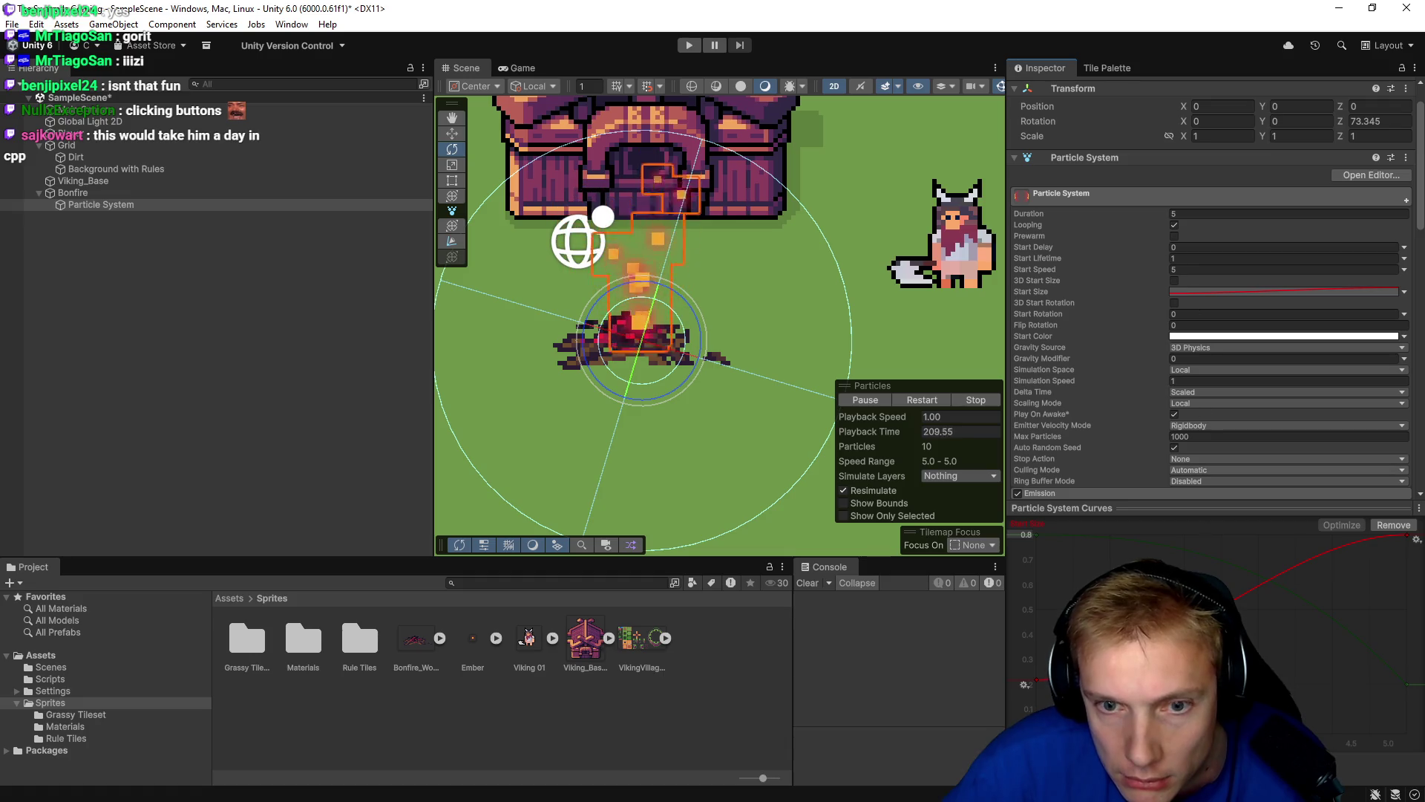
left_click(1025, 534)
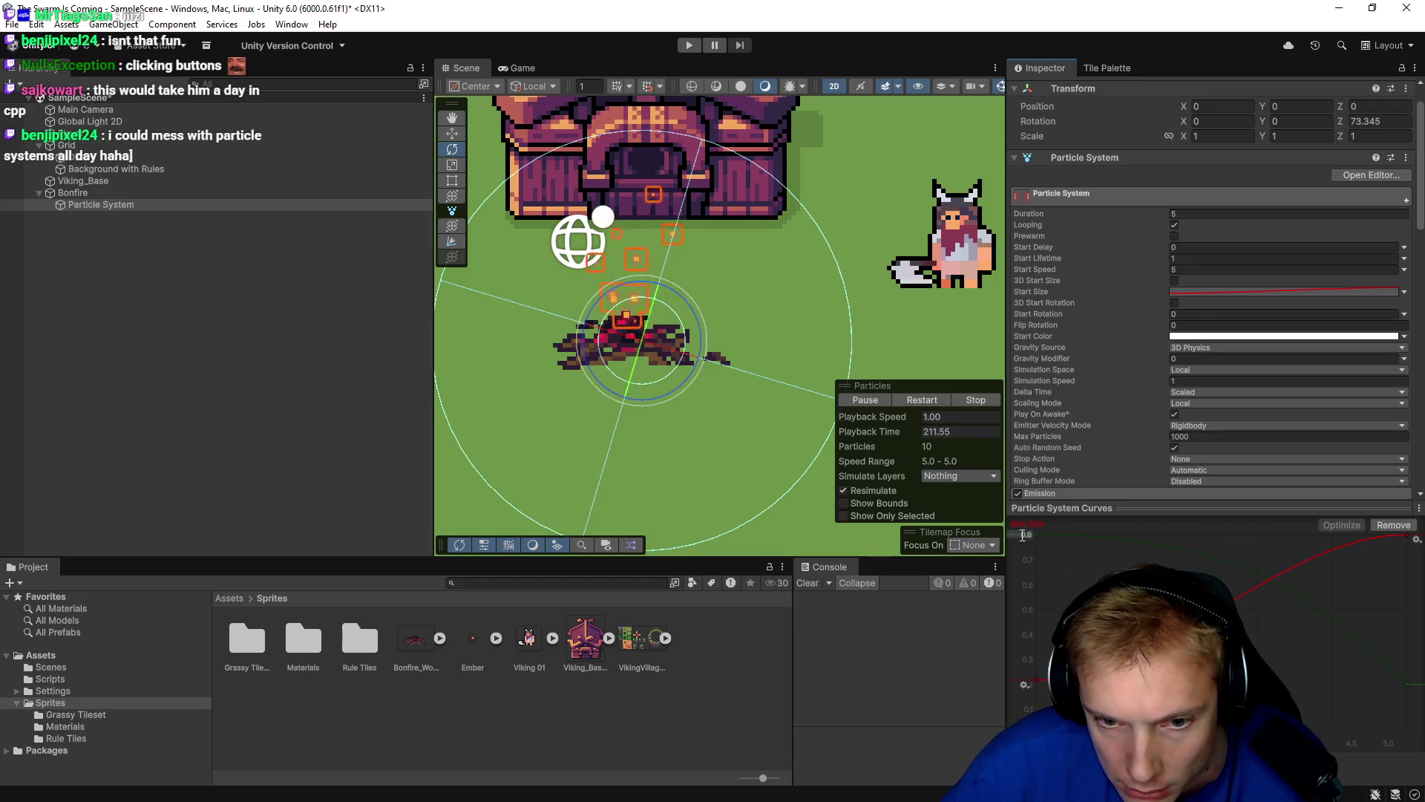
type("1.2")
key("Return")
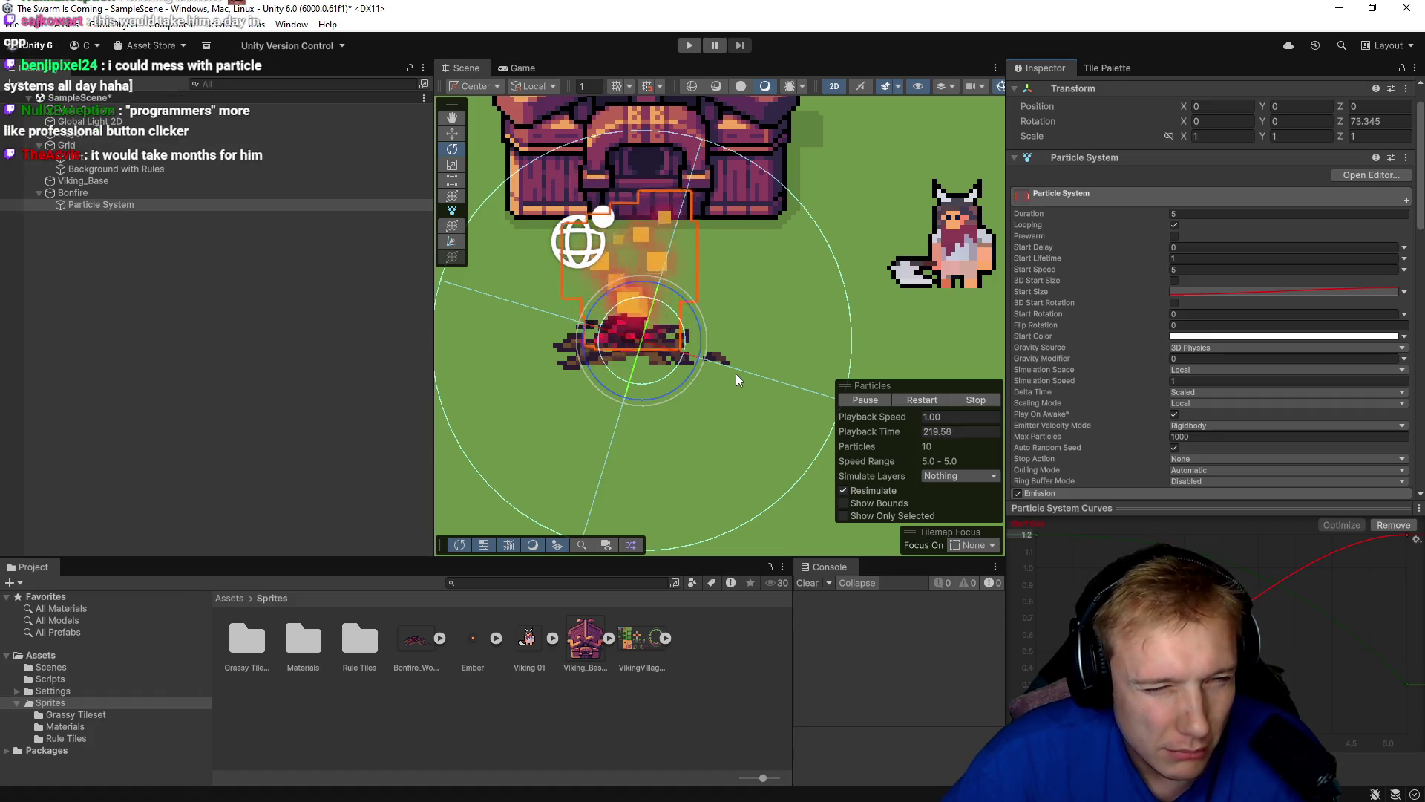
scroll(768, 312, "down", 2)
left_click(690, 45)
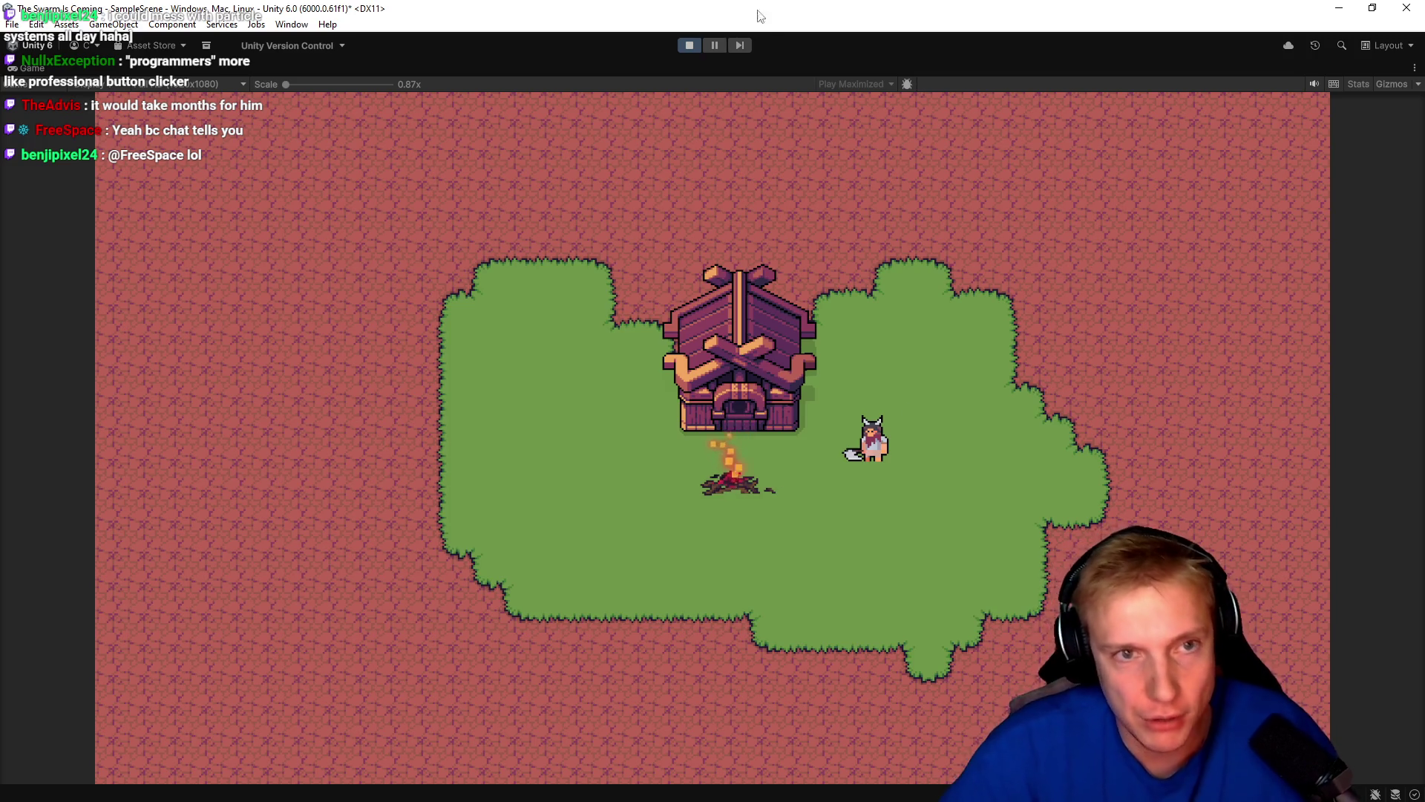
Exit Play mode and hide the Start Size curve from the graph.
key("ctrl+p")
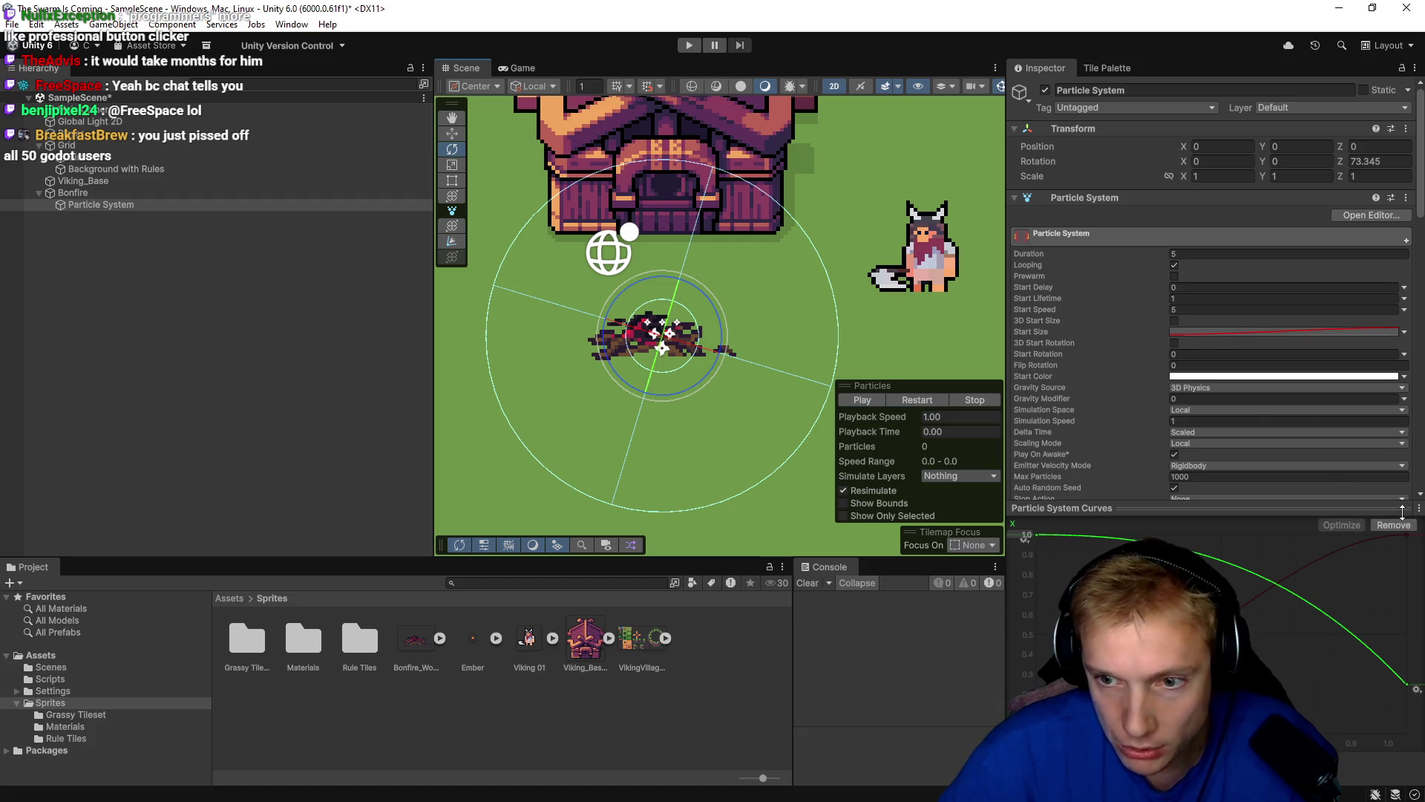
left_click(1235, 335)
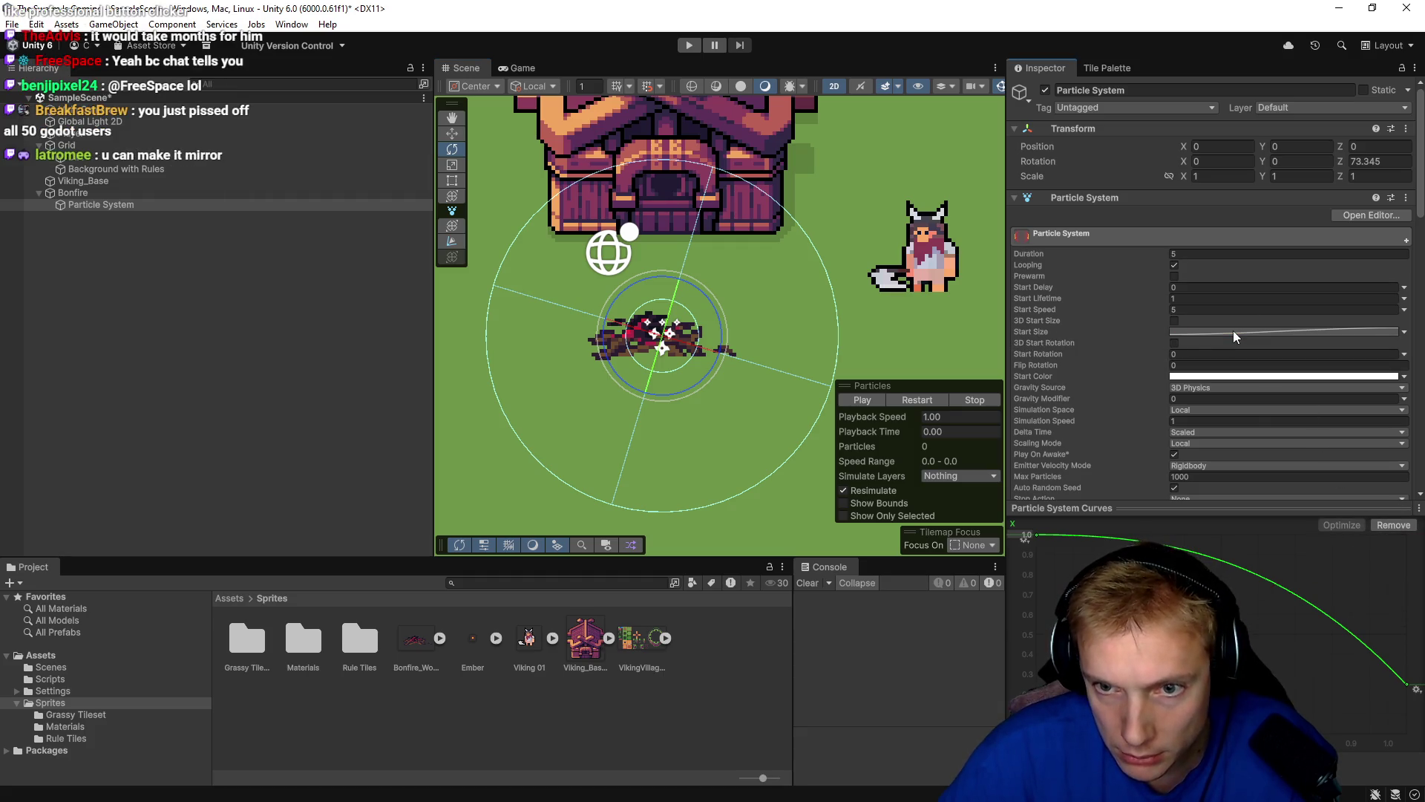
left_click(1181, 332)
left_click(1393, 525)
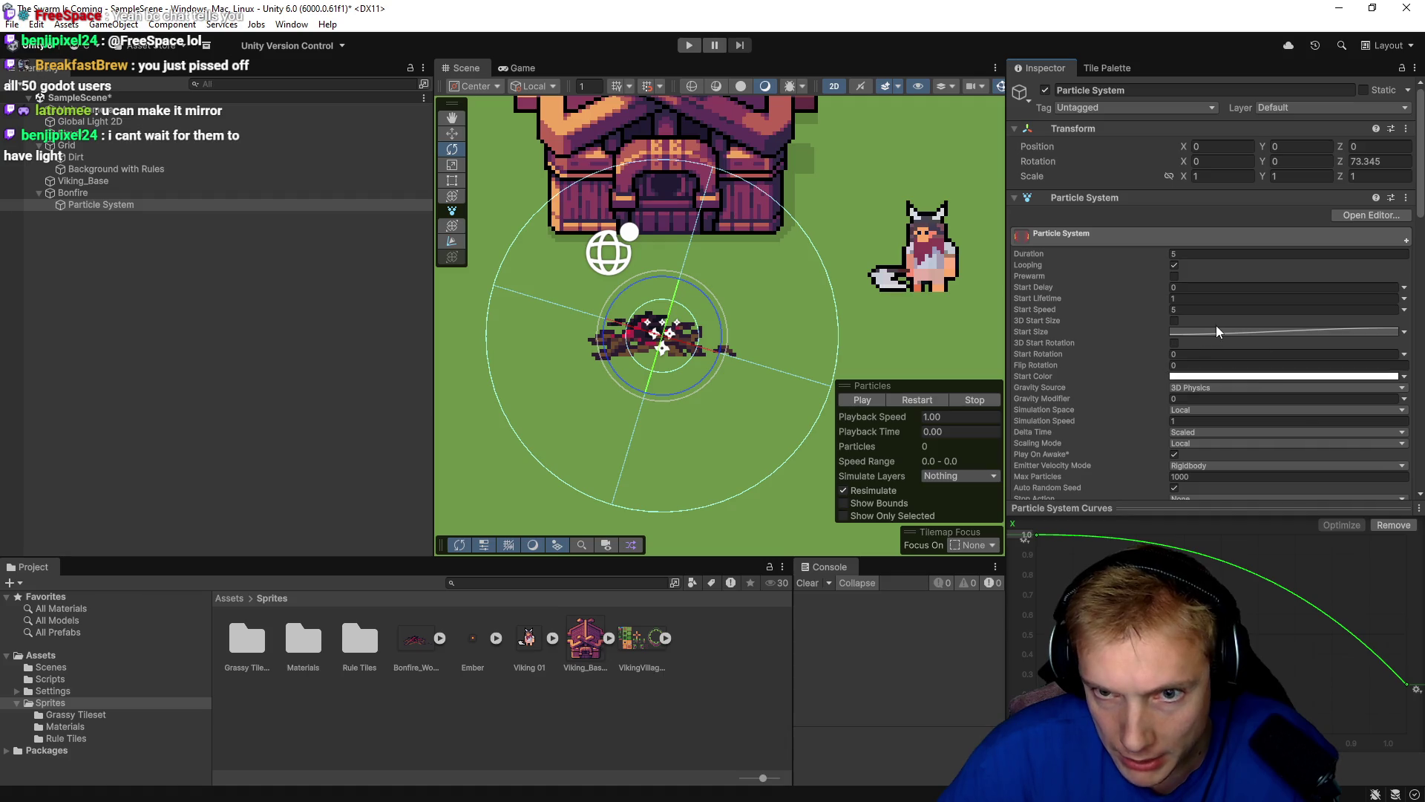
Make Start Size Random Between Two Constants, 0.2 to 1.2, and replay the embers.
left_click(1404, 332)
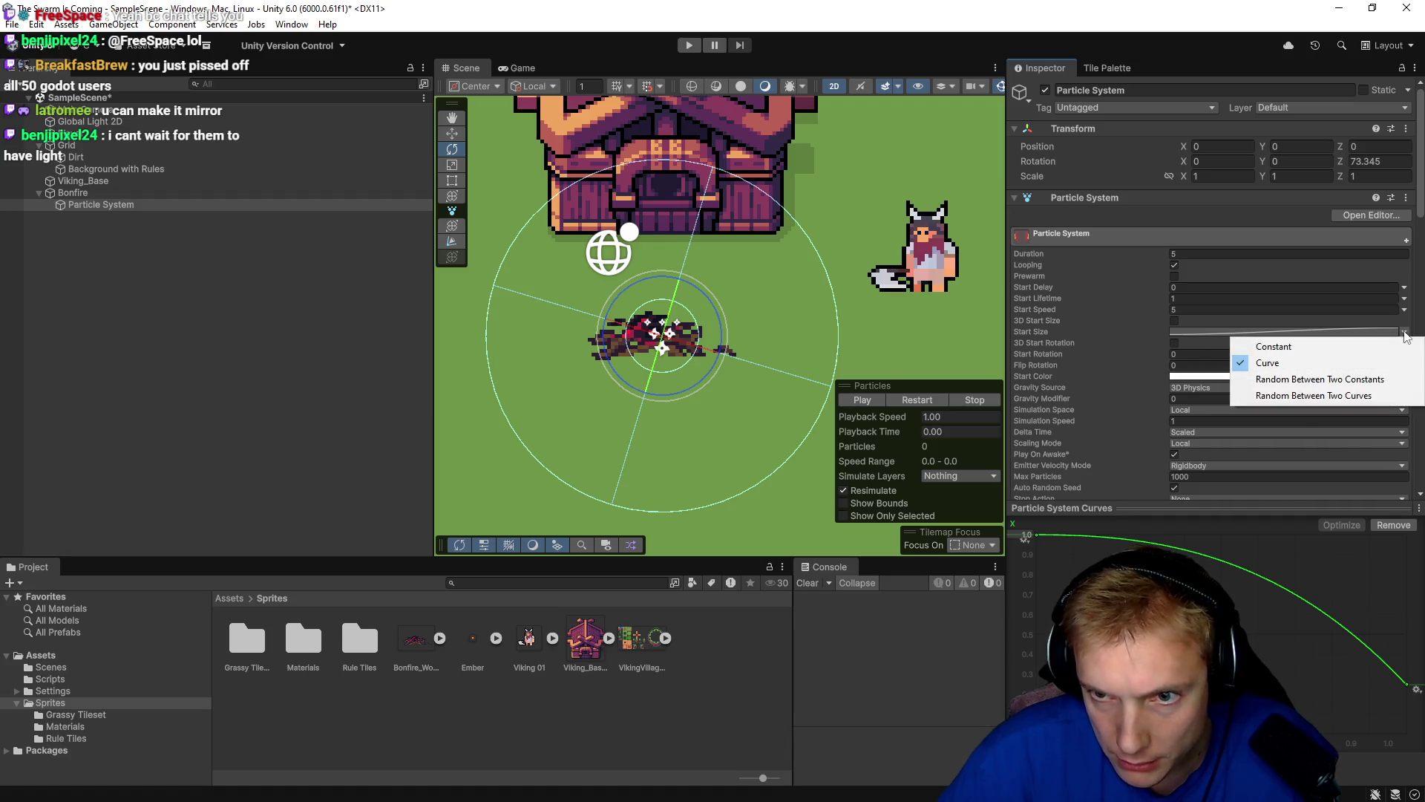
left_click(1285, 379)
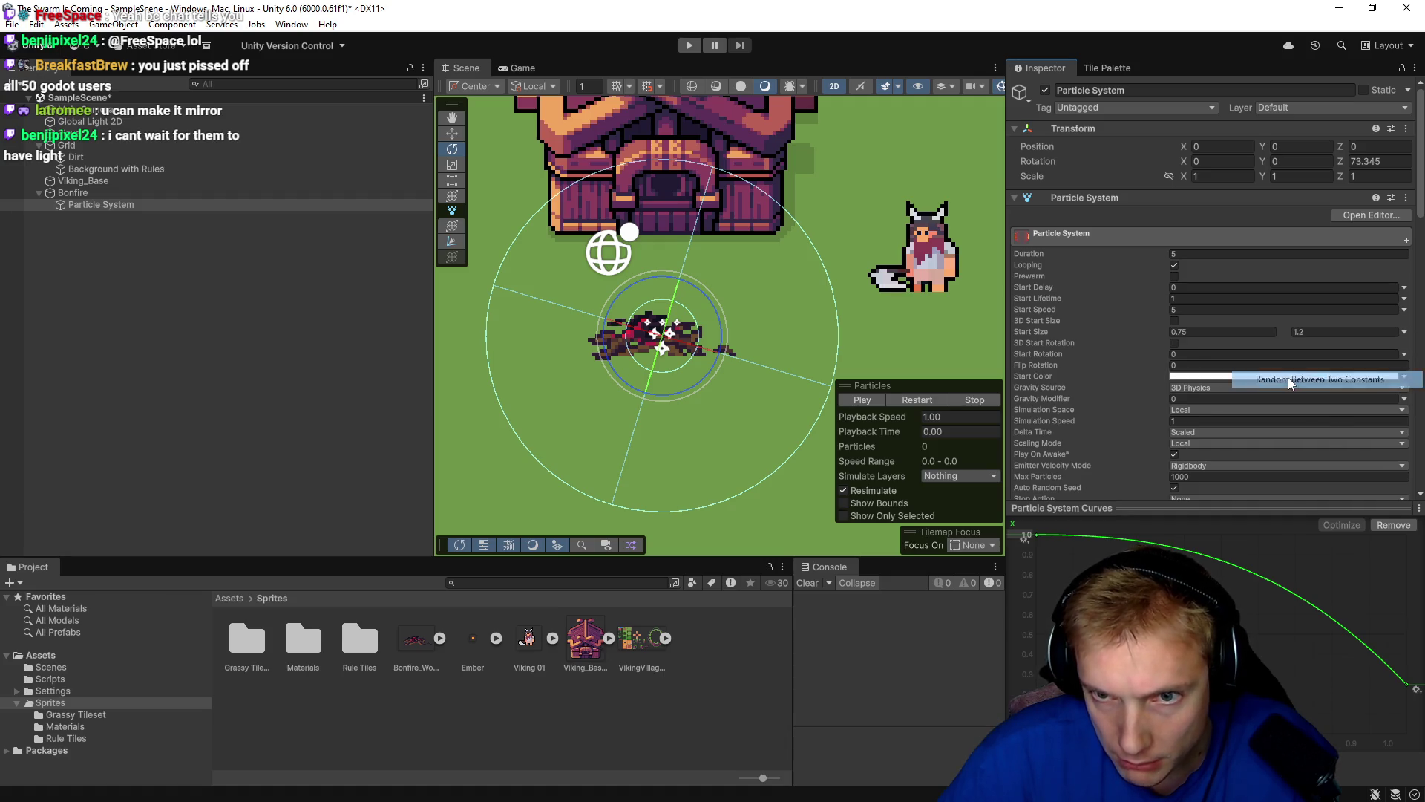
left_click(1197, 333)
type("0.2")
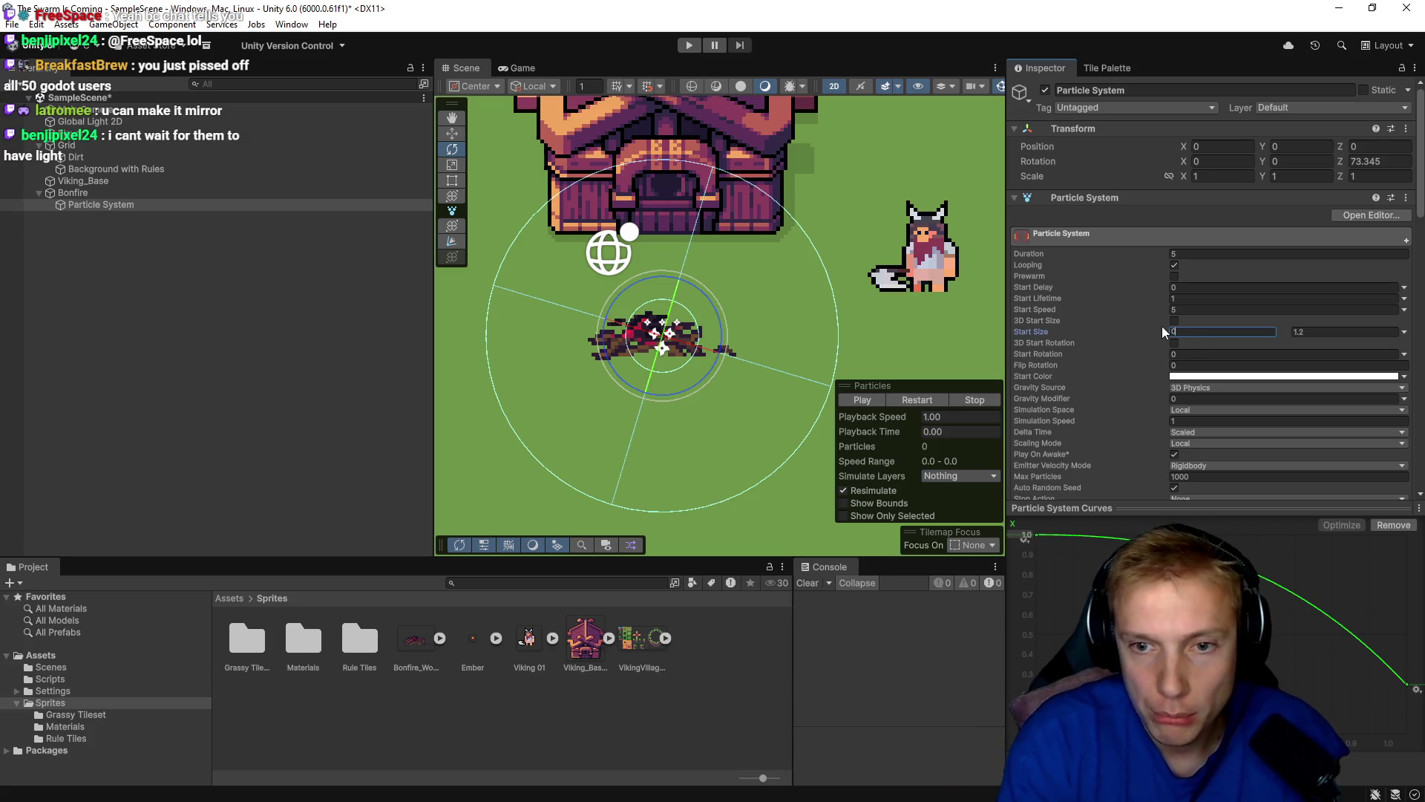
key("Tab")
left_click(1171, 330)
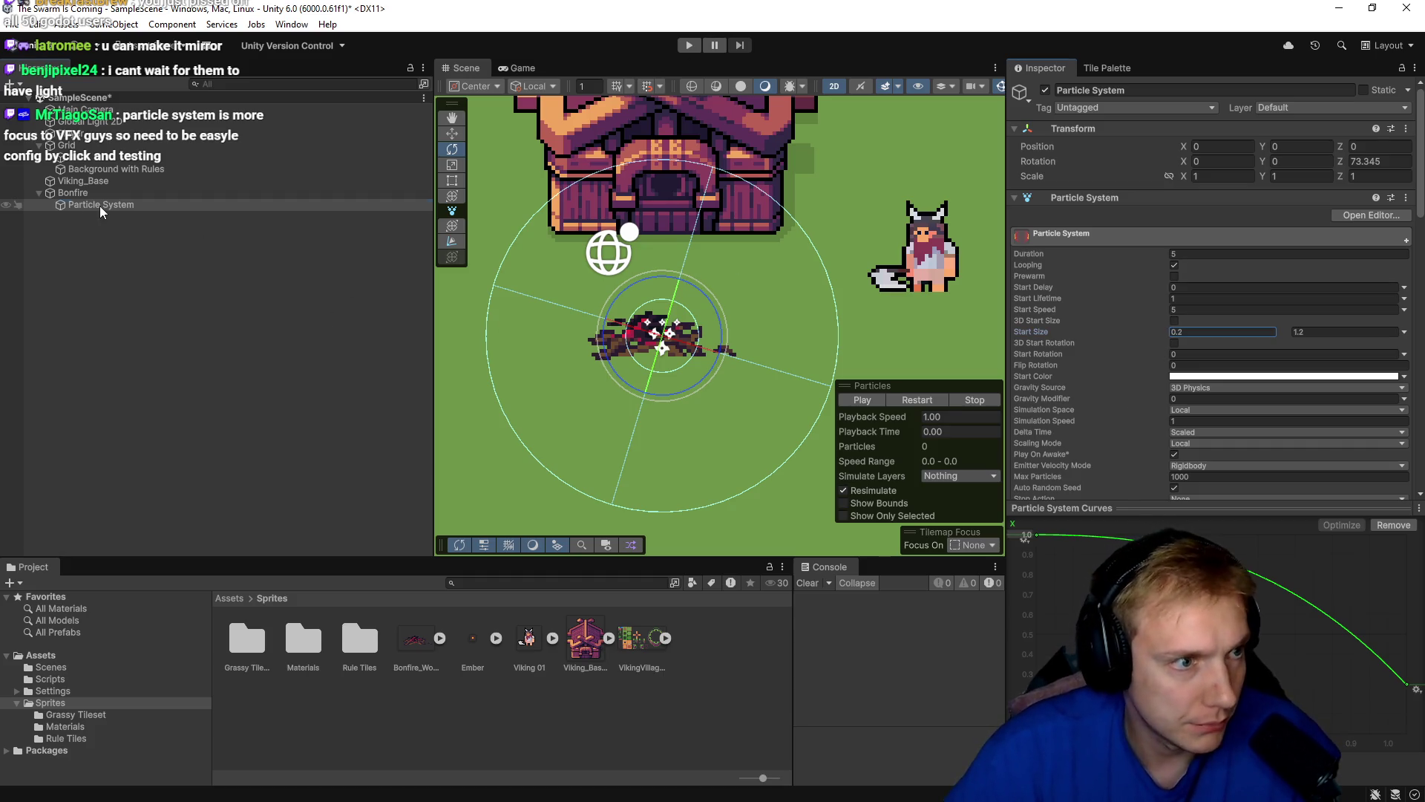
left_click(873, 399)
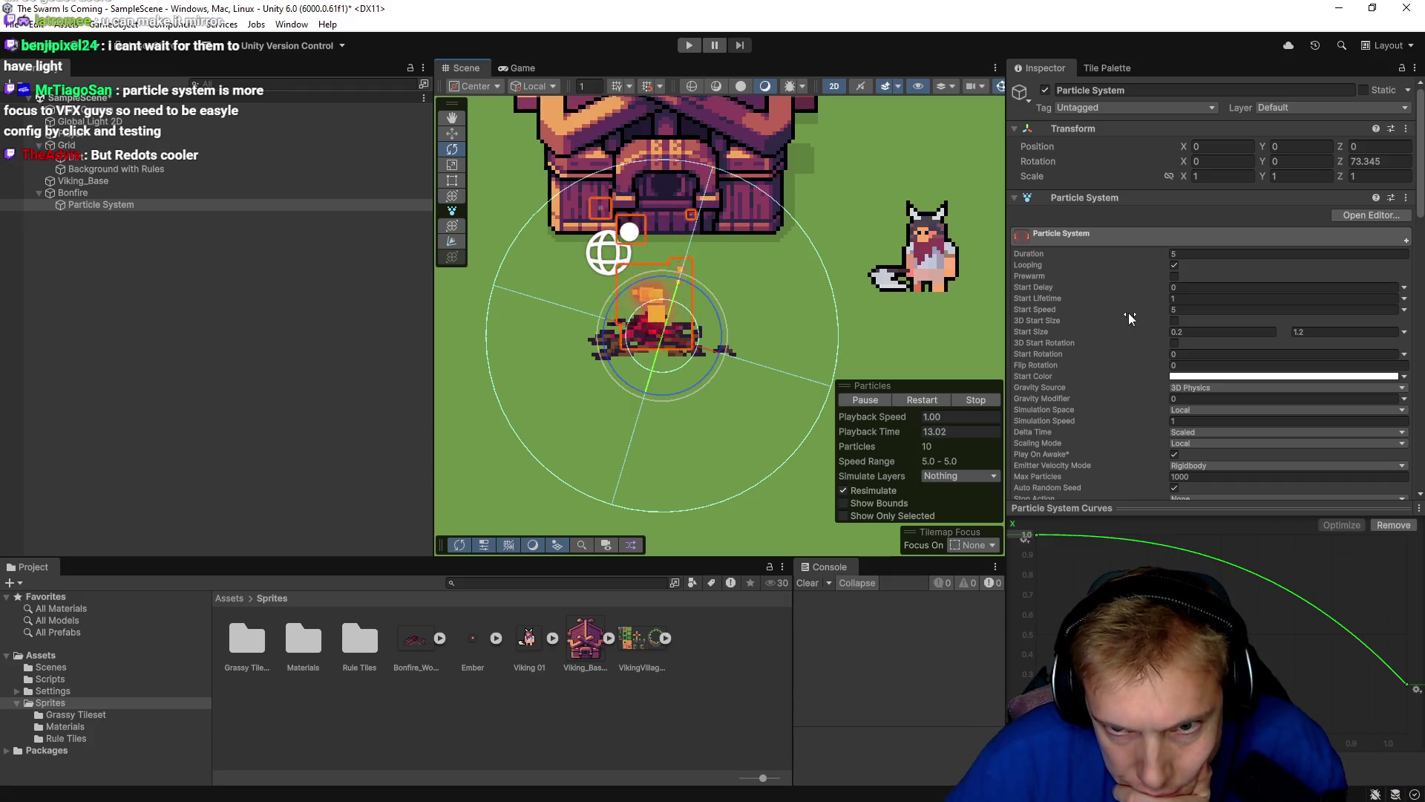
Enable Prewarm on the bonfire Particle System and enter Play mode with Ctrl+P.
scroll(1112, 332, "down", 2)
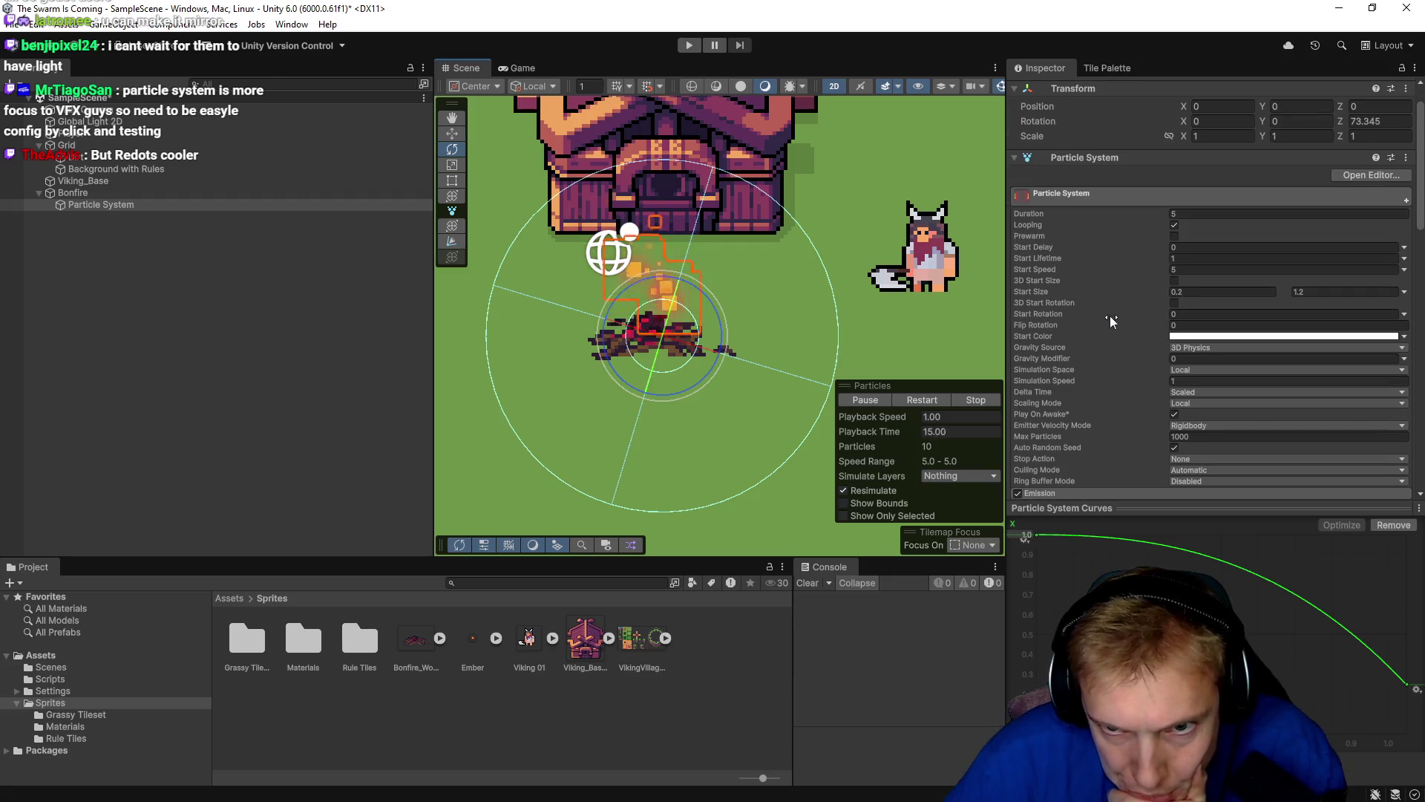
scroll(1105, 379, "down", 2)
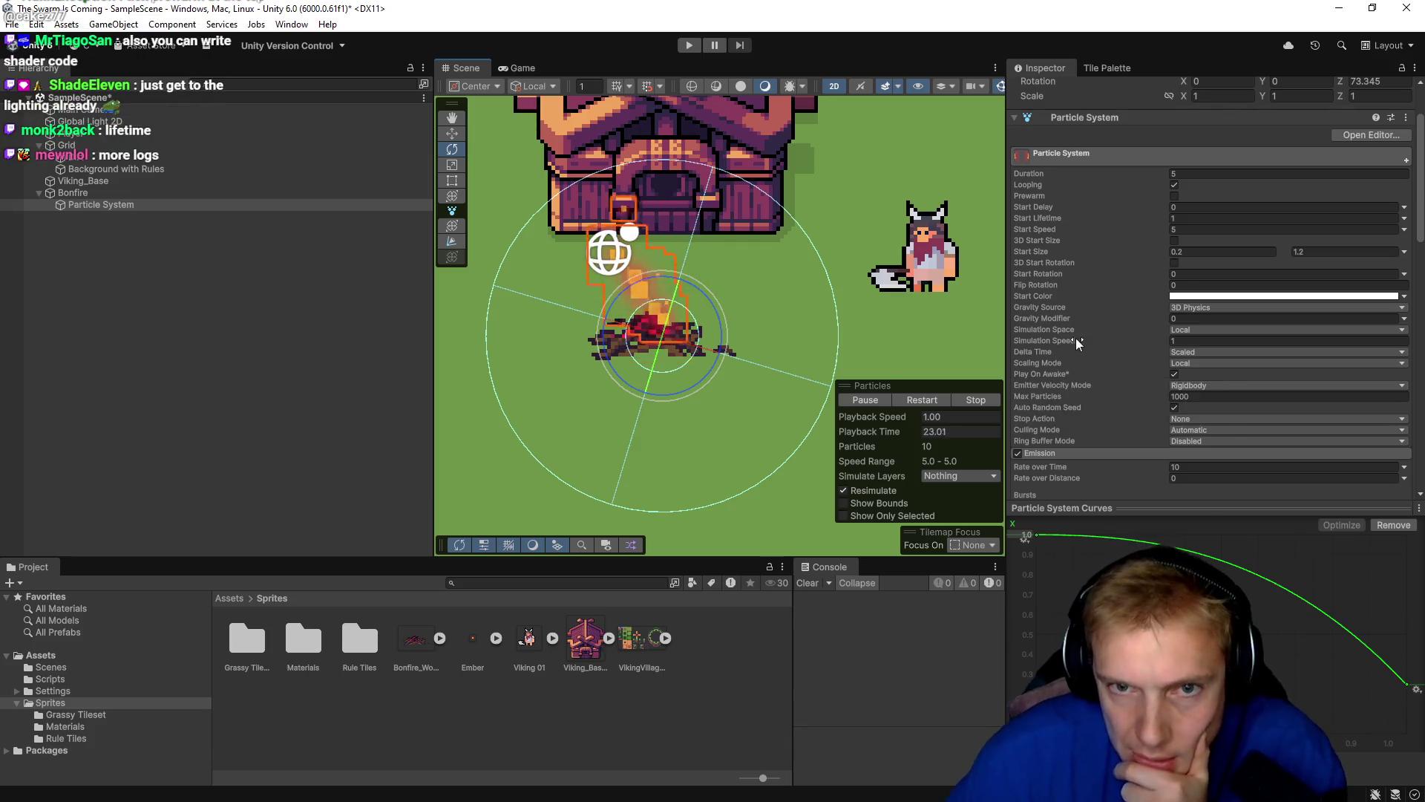
scroll(1076, 339, "up", 4)
left_click(1174, 276)
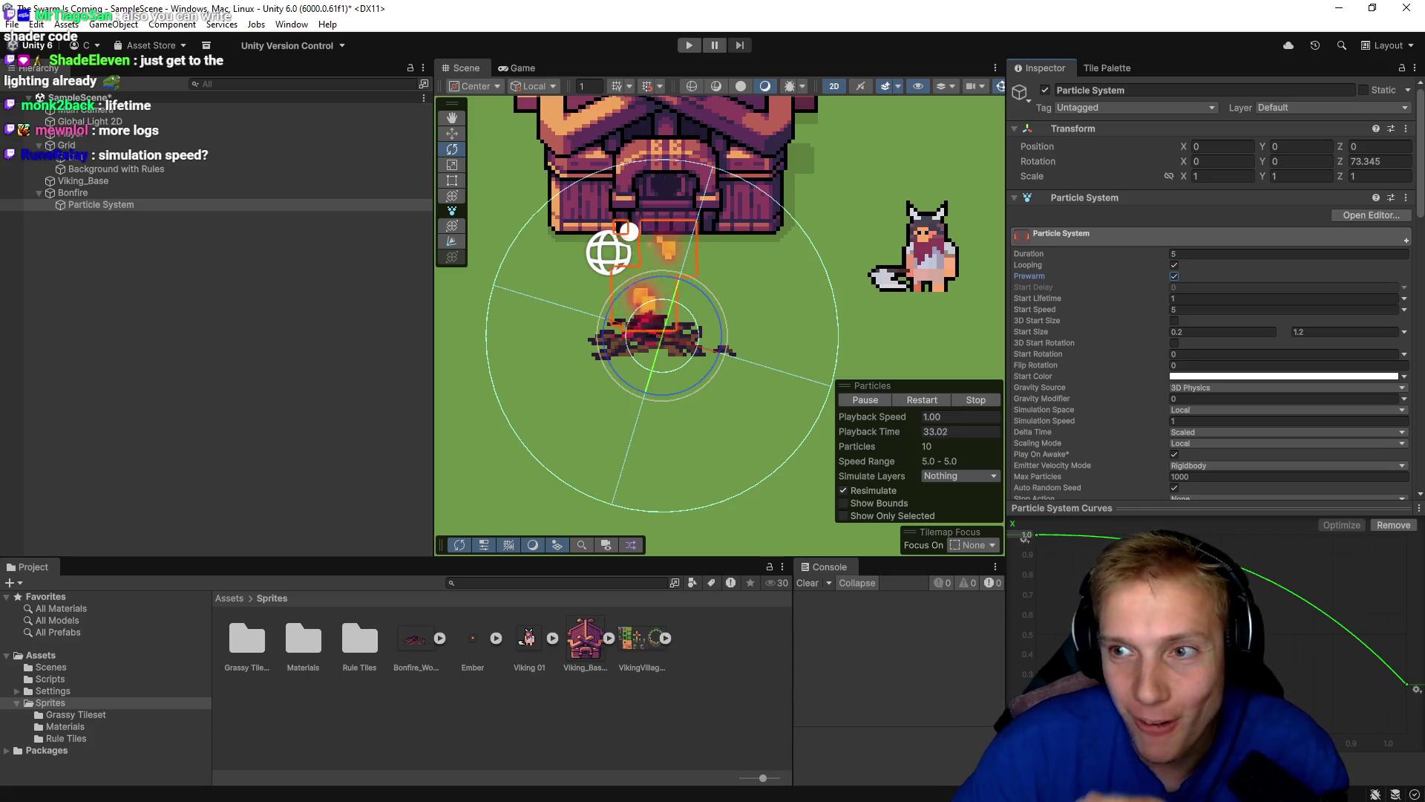
scroll(1124, 362, "down", 4)
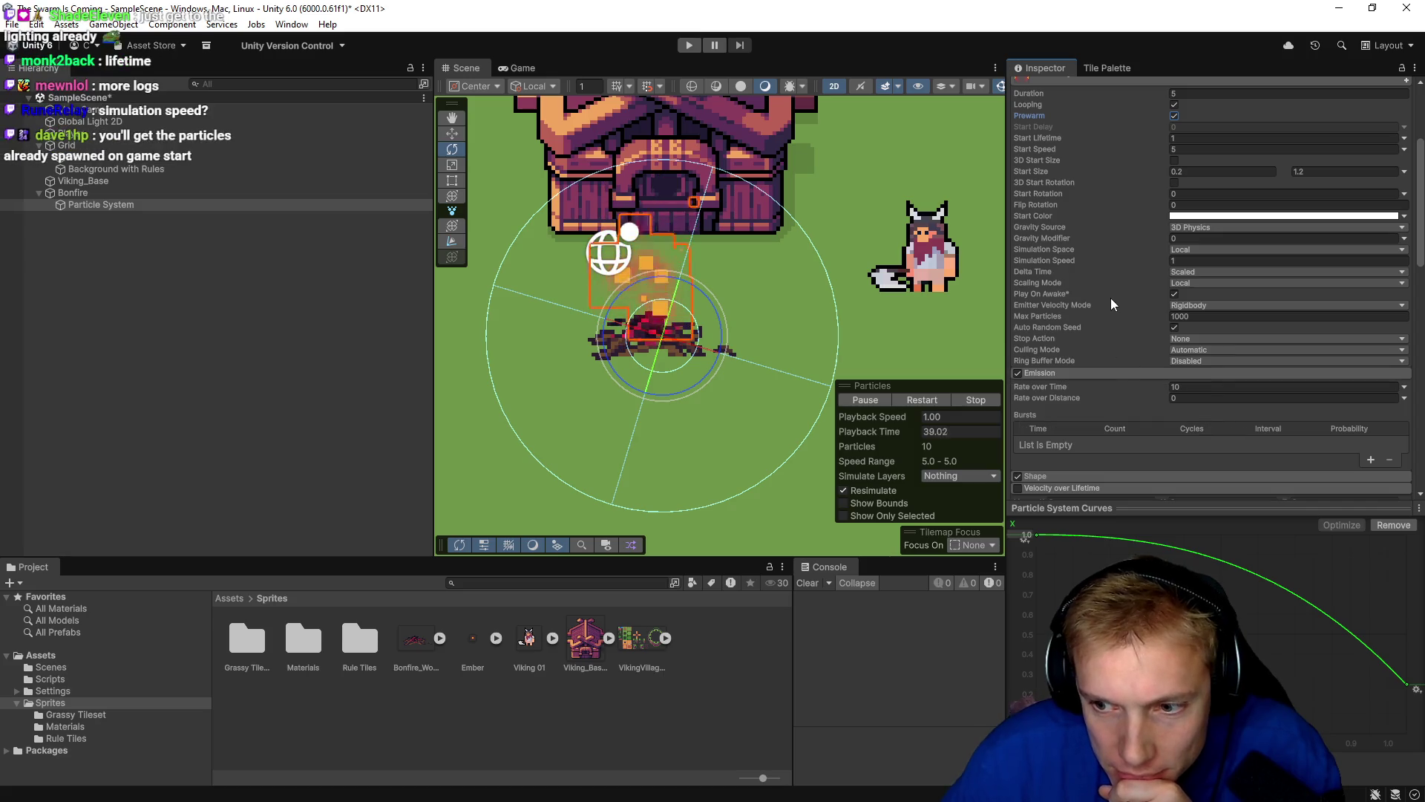
mouse_move(1111, 299)
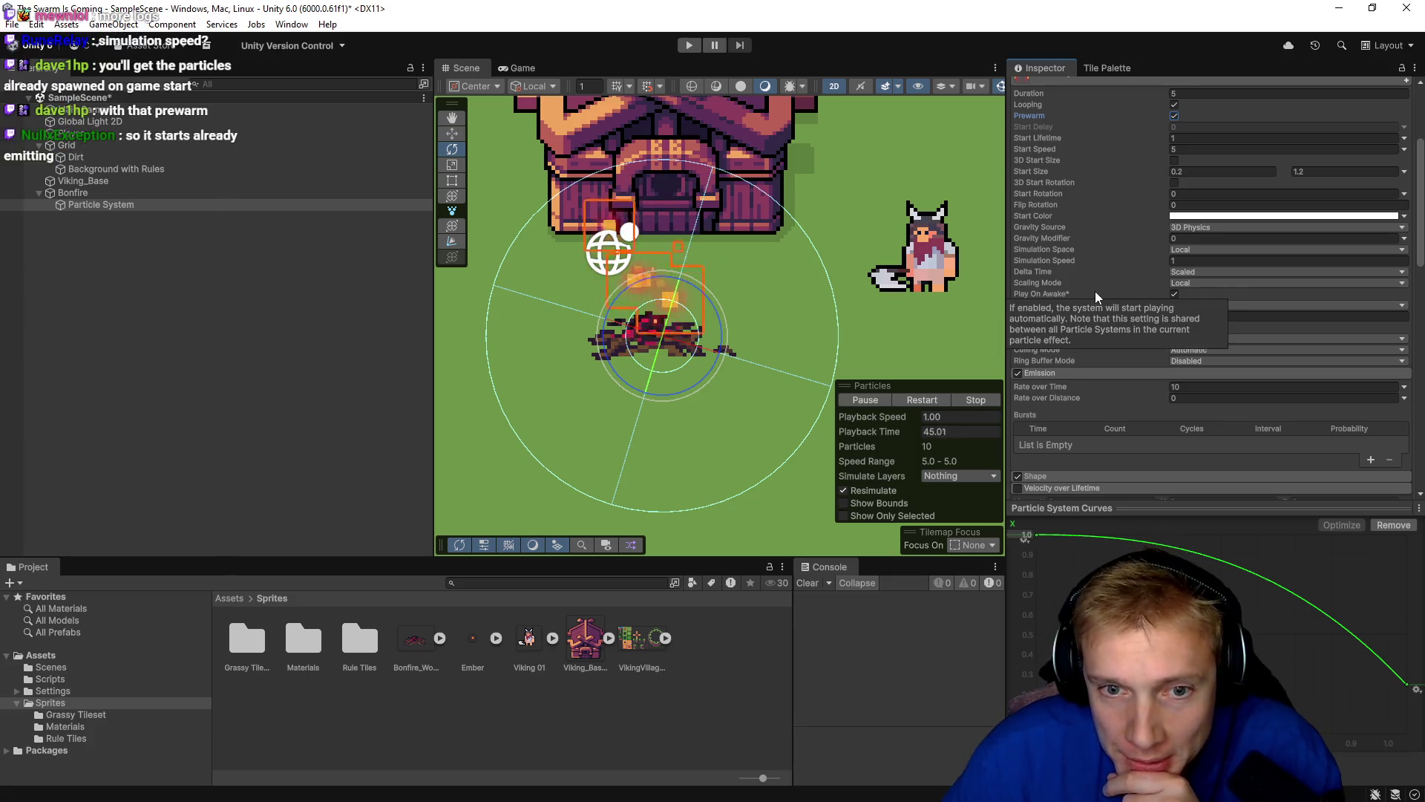
scroll(1090, 304, "up", 2)
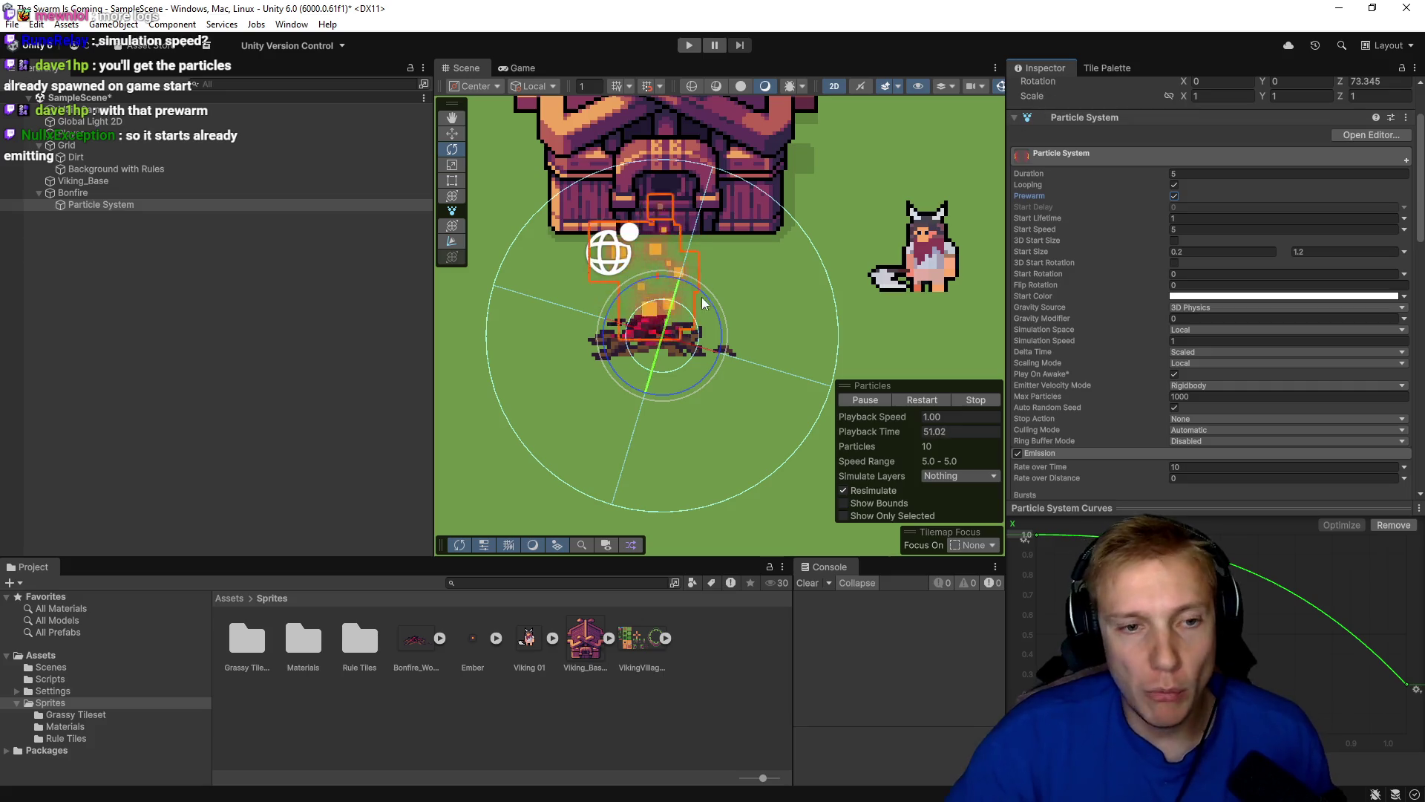
key("ctrl+p")
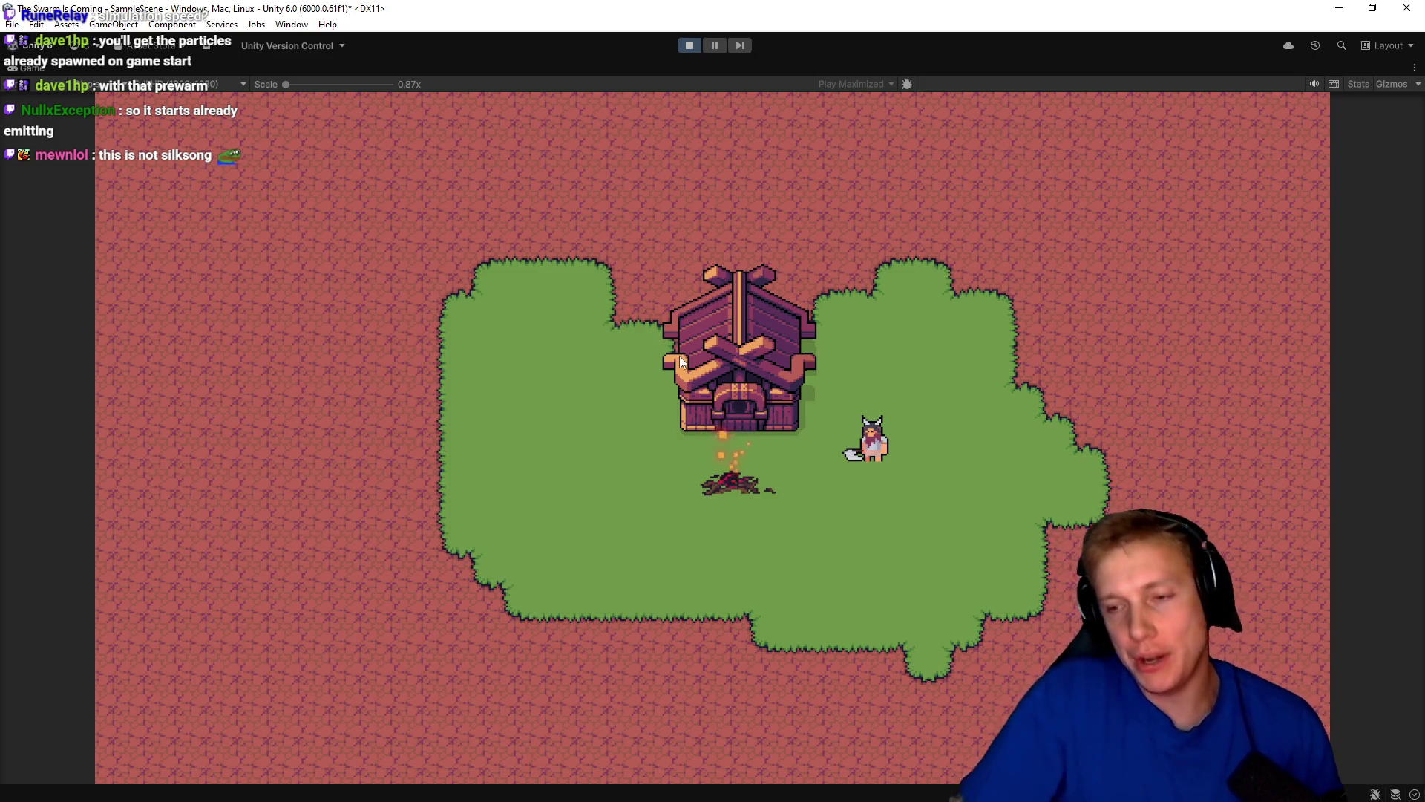
Exit Play mode and deselect the Particle System by clicking empty Hierarchy space.
left_click(692, 47)
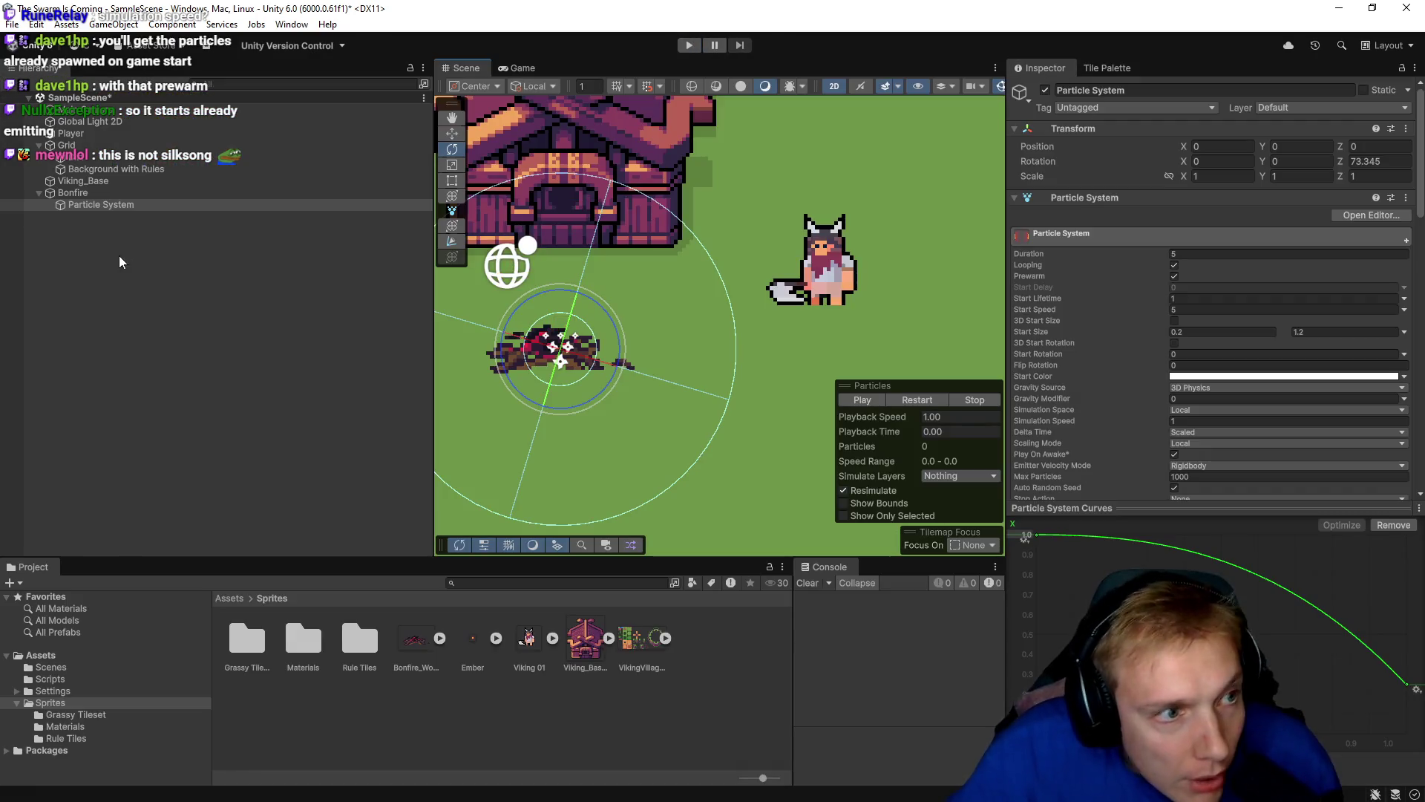
left_click(199, 268)
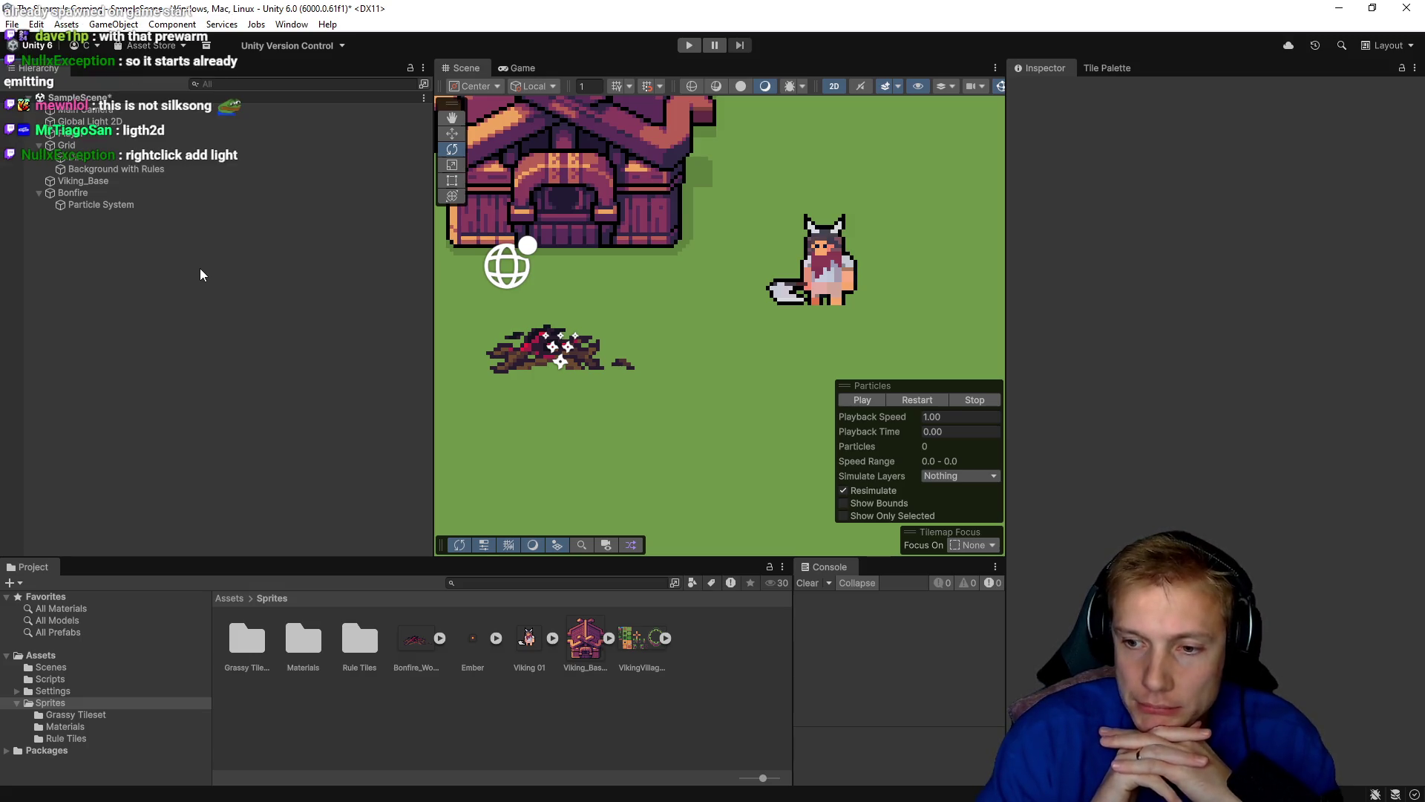
right_click(115, 265)
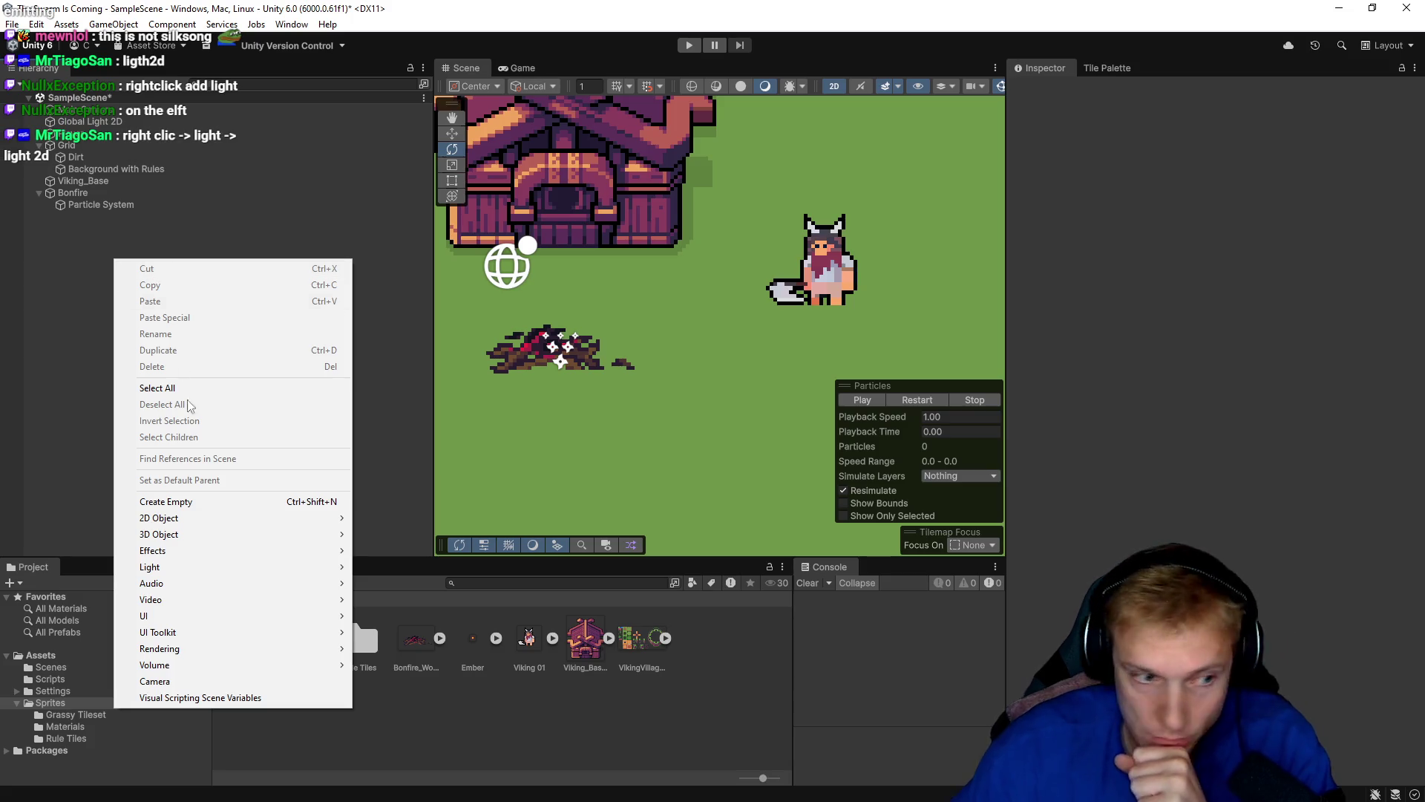
mouse_move(242, 567)
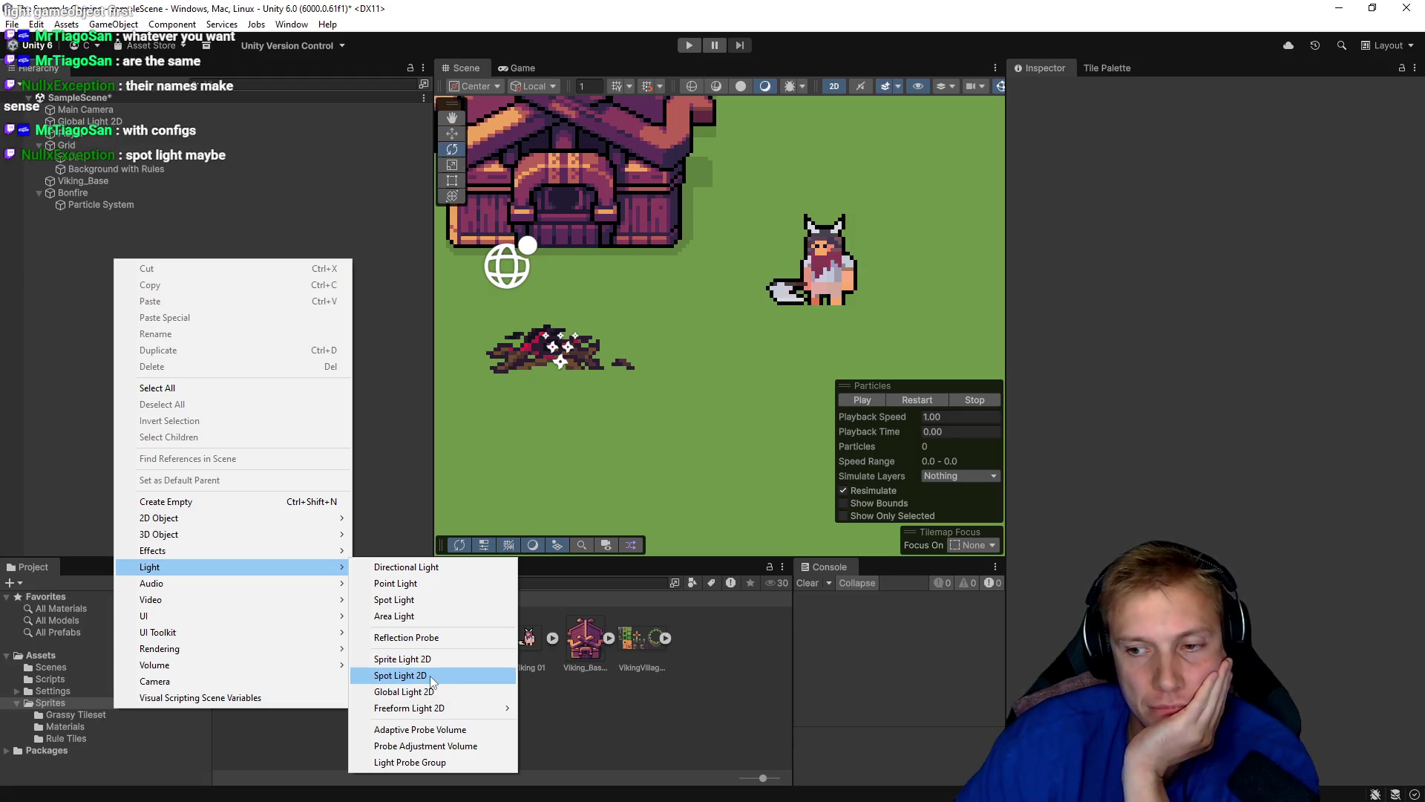
left_click(438, 678)
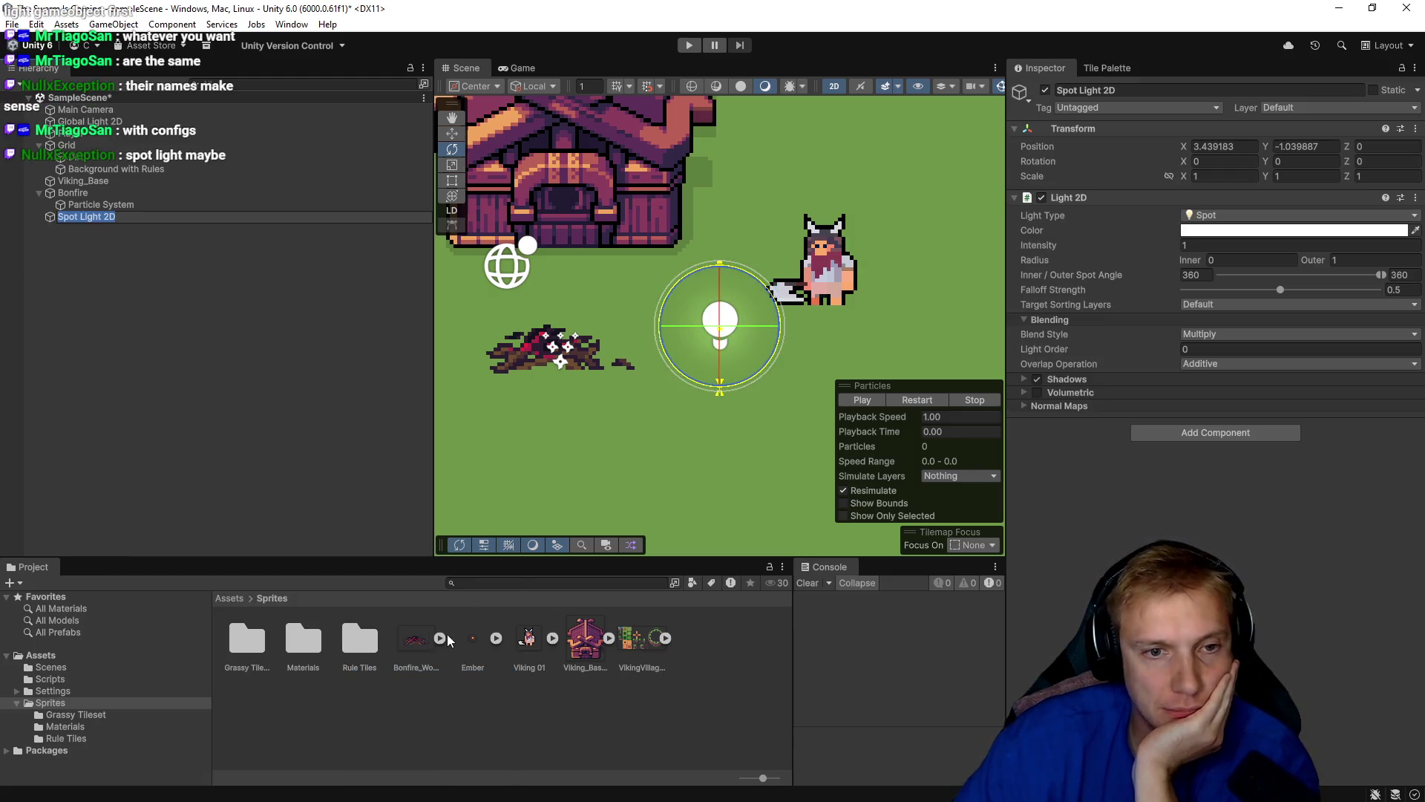
scroll(637, 340, "down", 2)
mouse_move(697, 324)
left_mouse_down()
mouse_move(661, 320)
mouse_move(700, 340)
left_mouse_up()
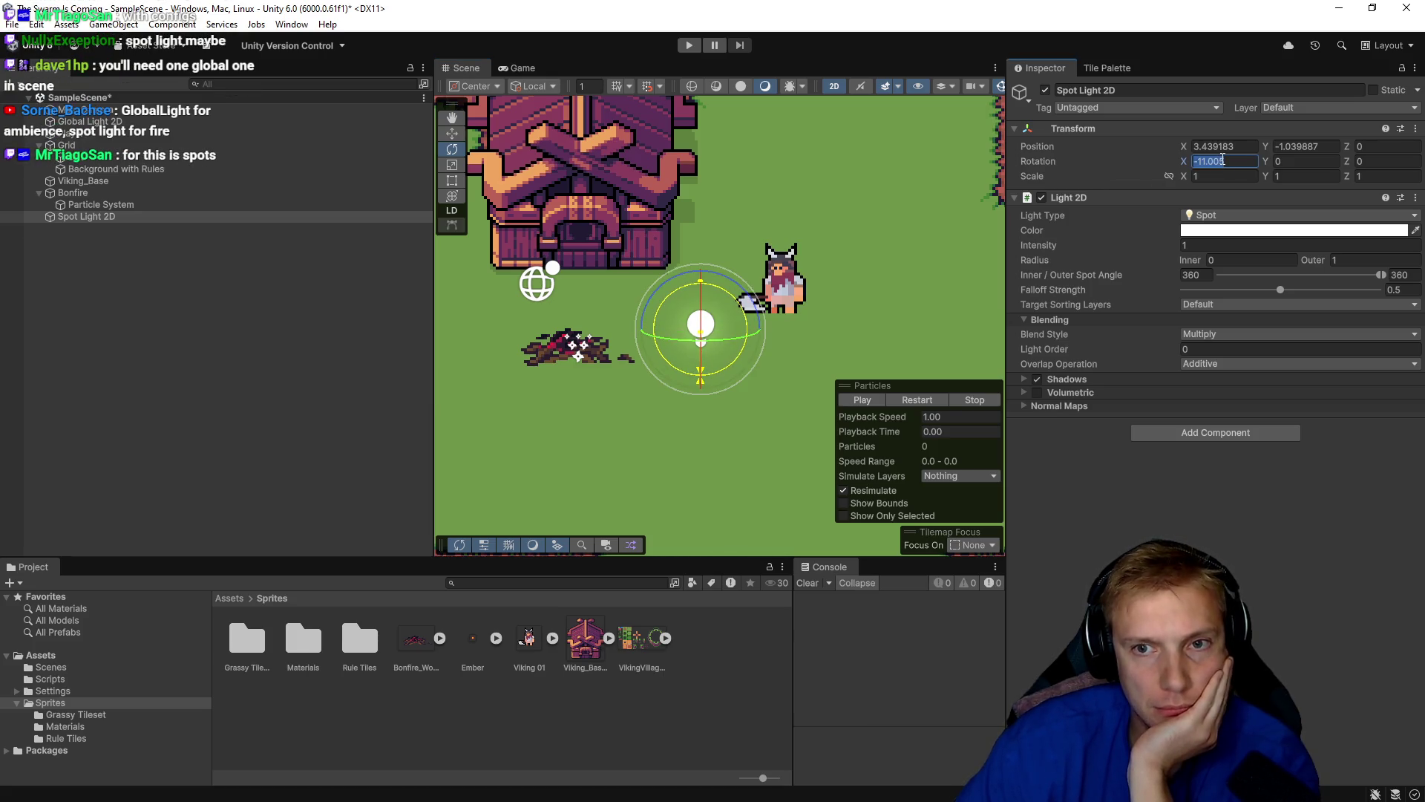
type("0")
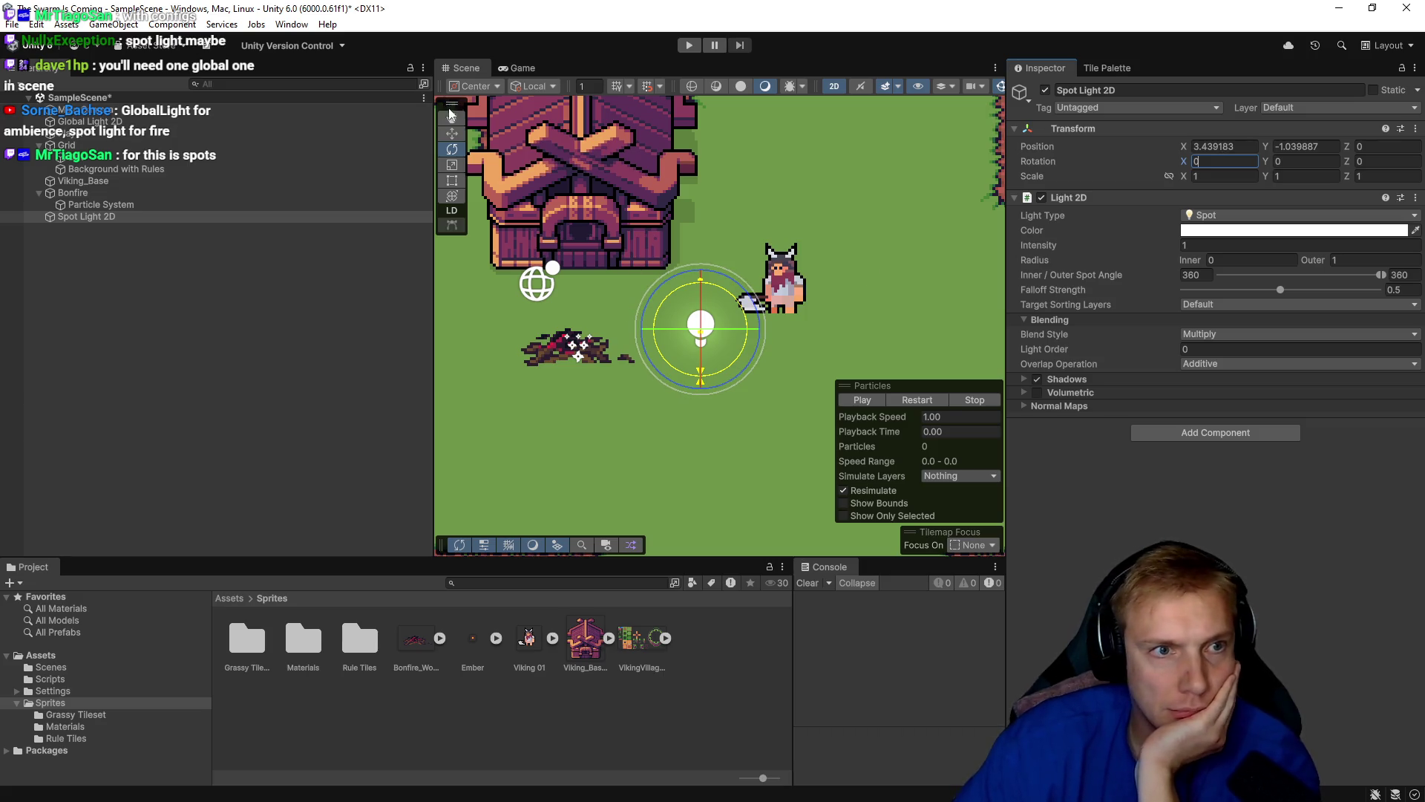
left_click(453, 134)
mouse_move(709, 327)
left_mouse_down()
mouse_move(600, 312)
mouse_move(574, 330)
mouse_move(582, 315)
left_mouse_up()
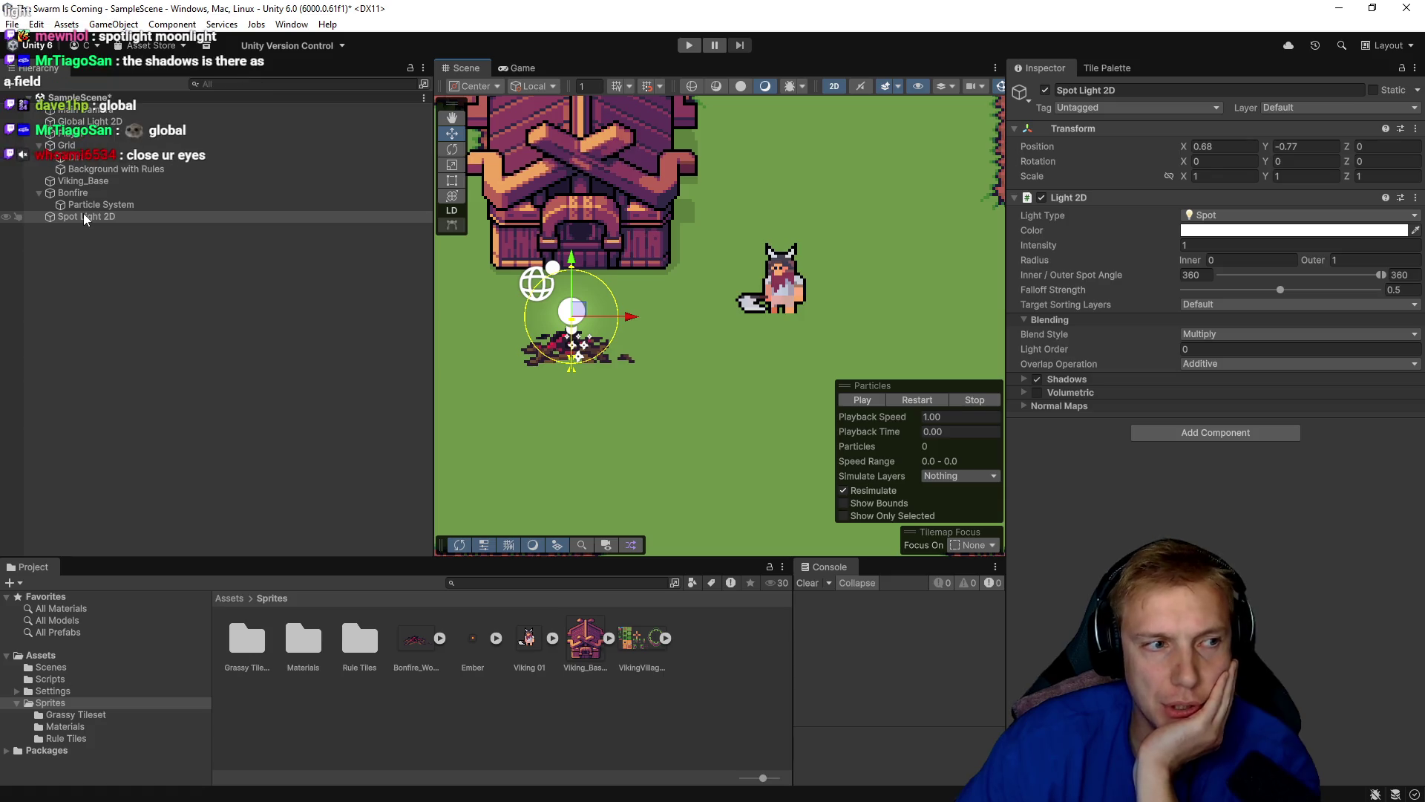
key("Delete")
key("ctrl+z")
key("Delete")
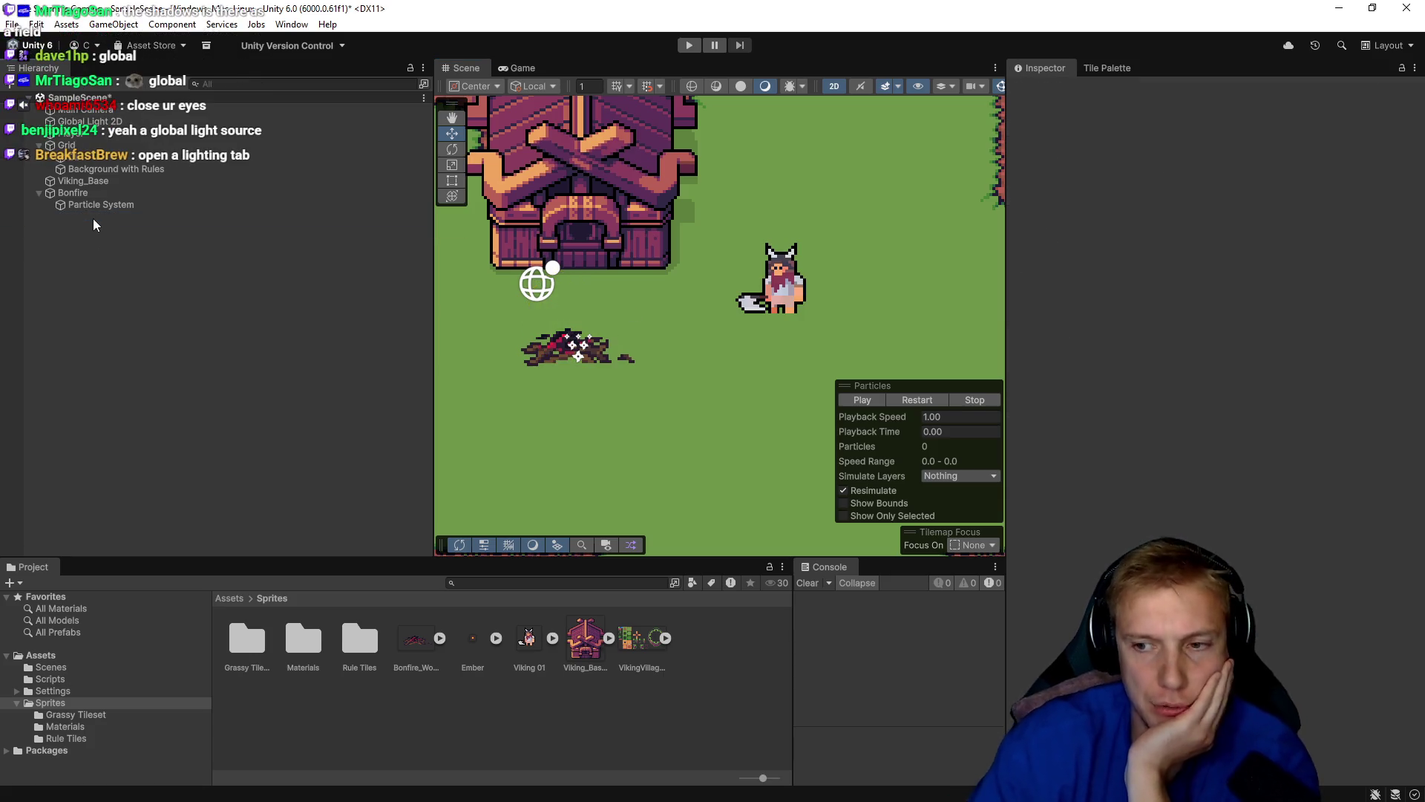
Add a Global Light 2D from the Hierarchy's Light create menu.
right_click(80, 251)
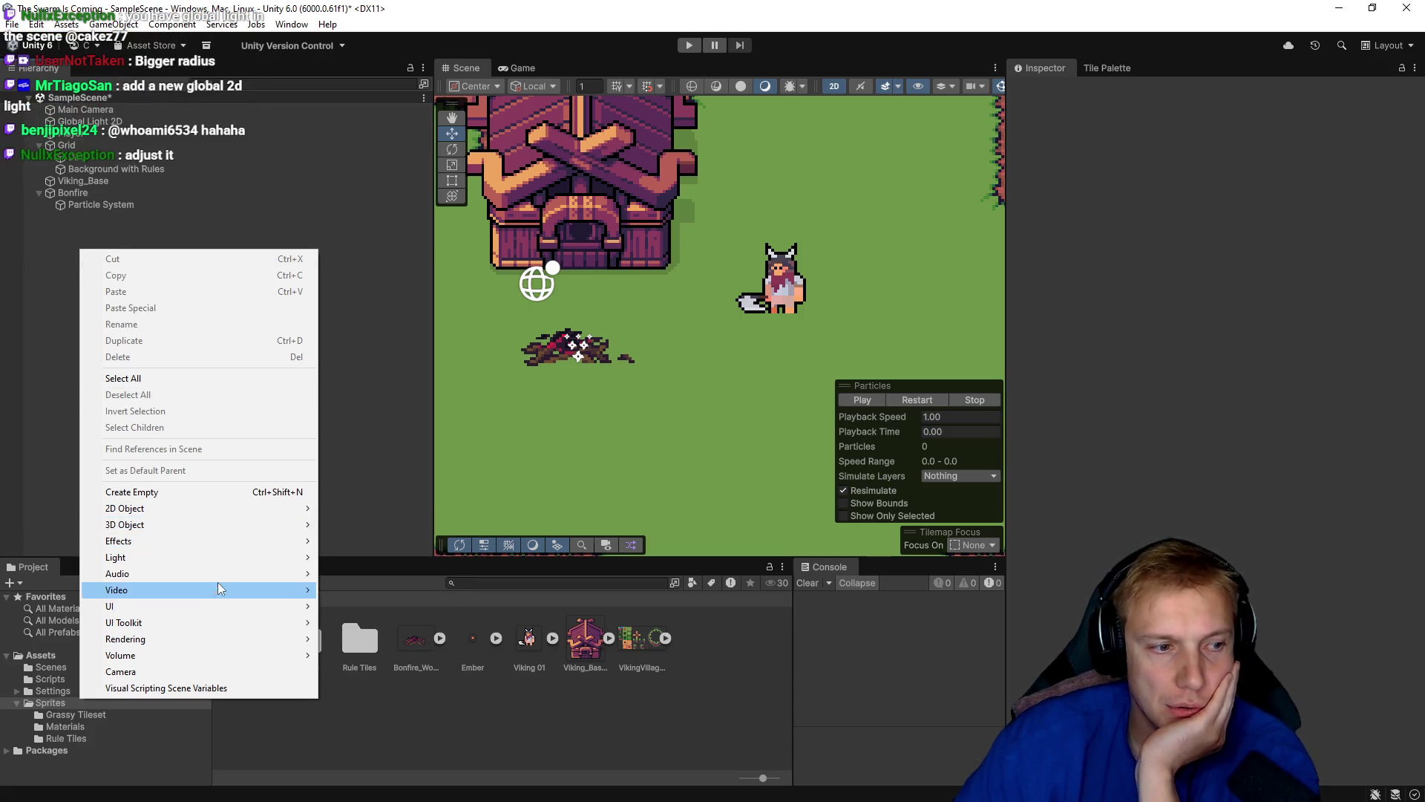
mouse_move(255, 557)
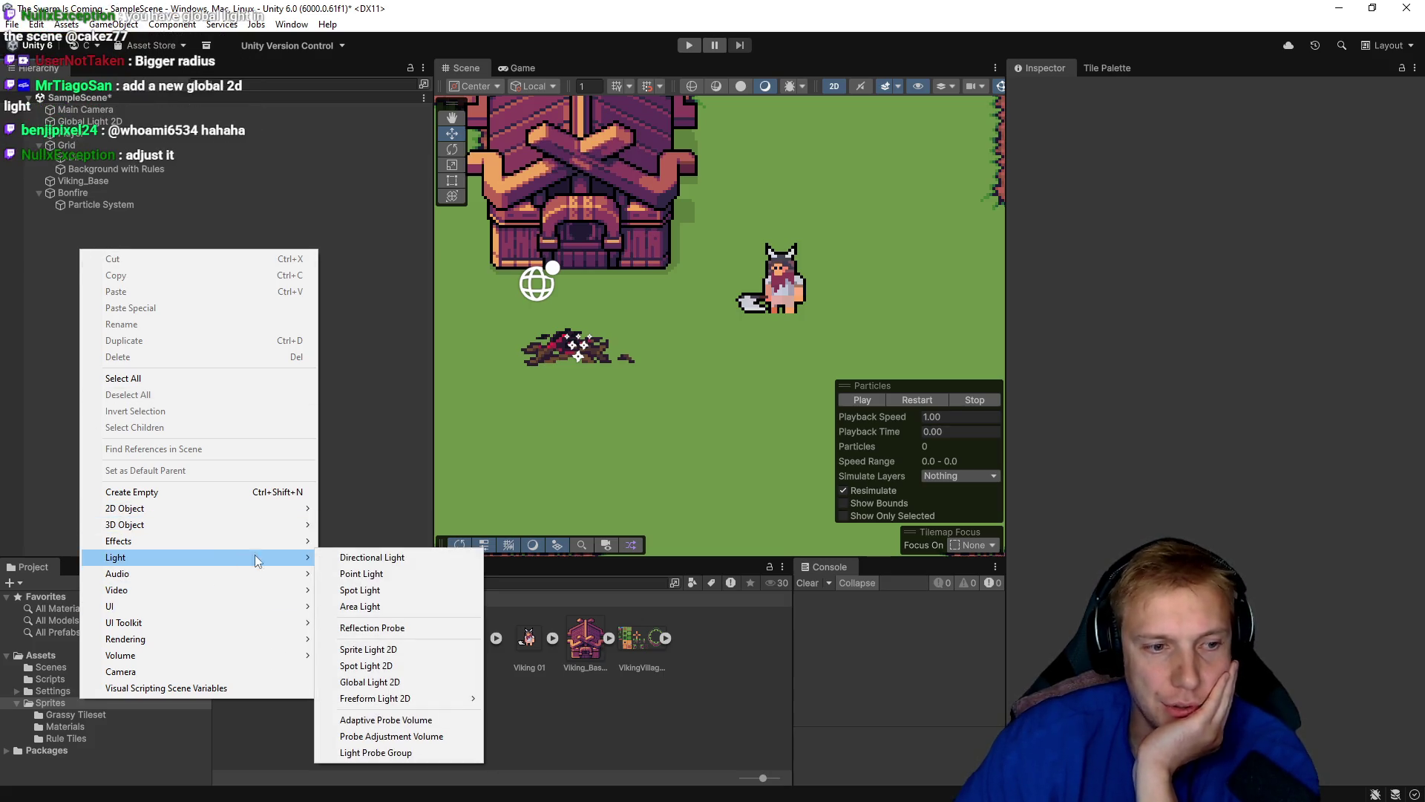
left_click(367, 683)
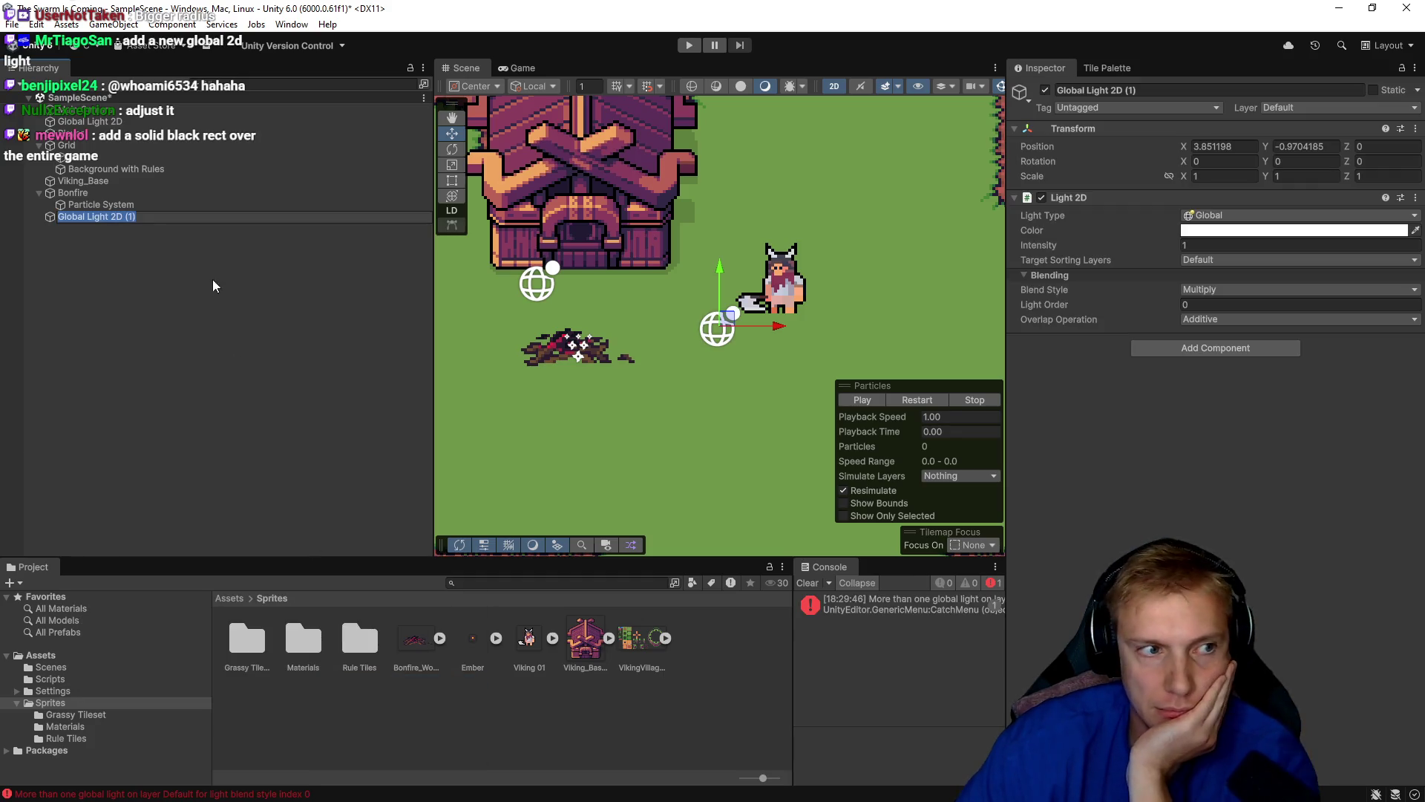
Rename the new global light to 'Day & Night Cycle'.
left_click(227, 260)
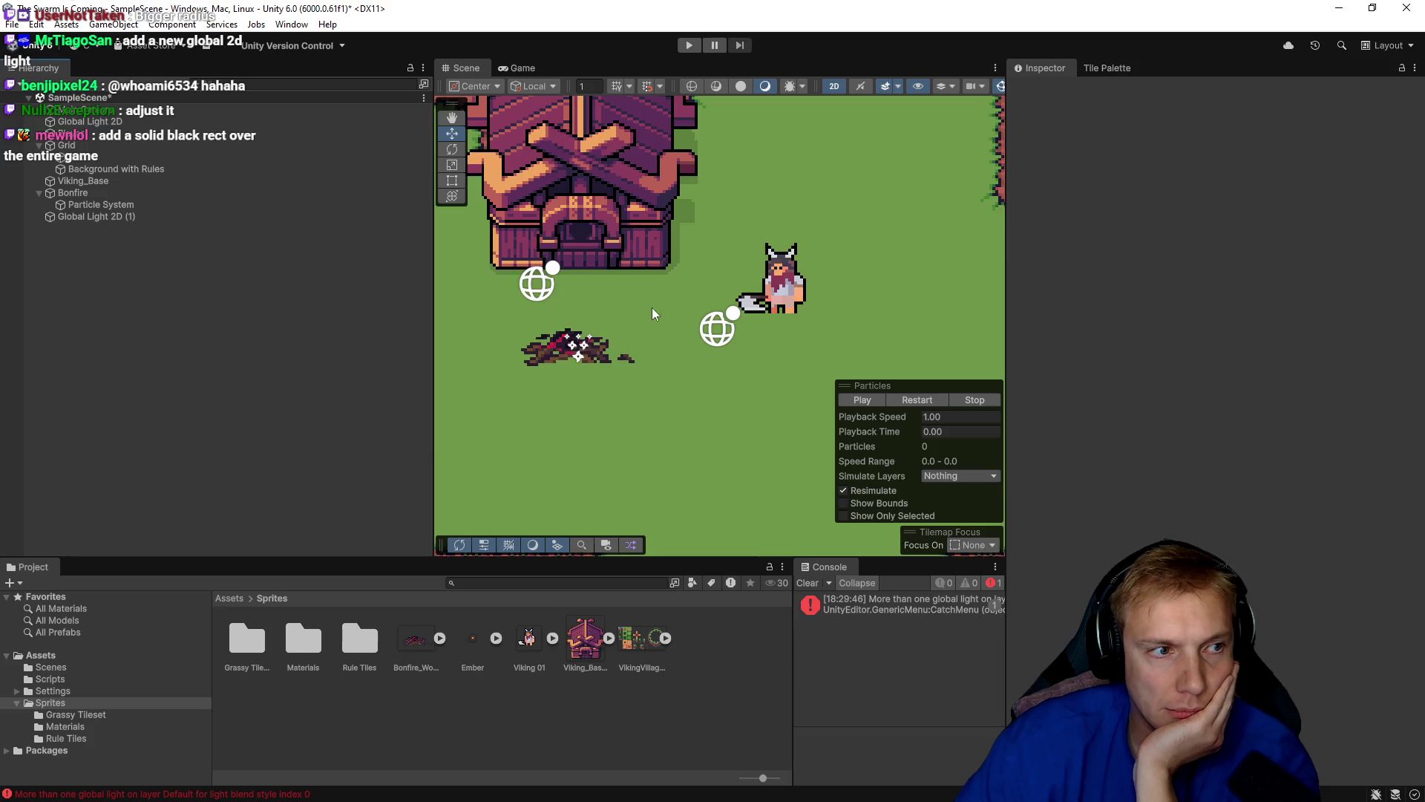
scroll(689, 295, "down", 2)
scroll(689, 296, "down", 2)
left_click(104, 217)
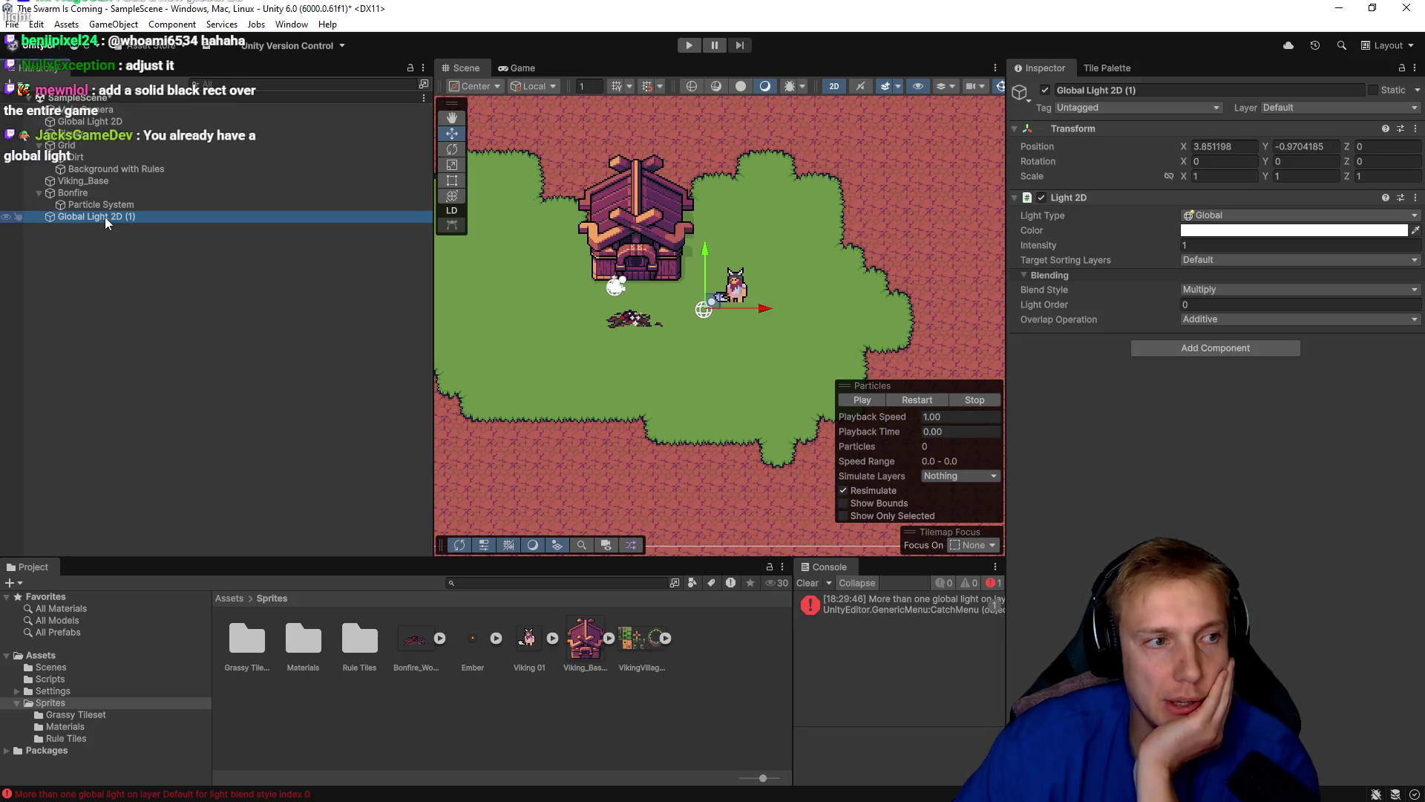
left_click(98, 216)
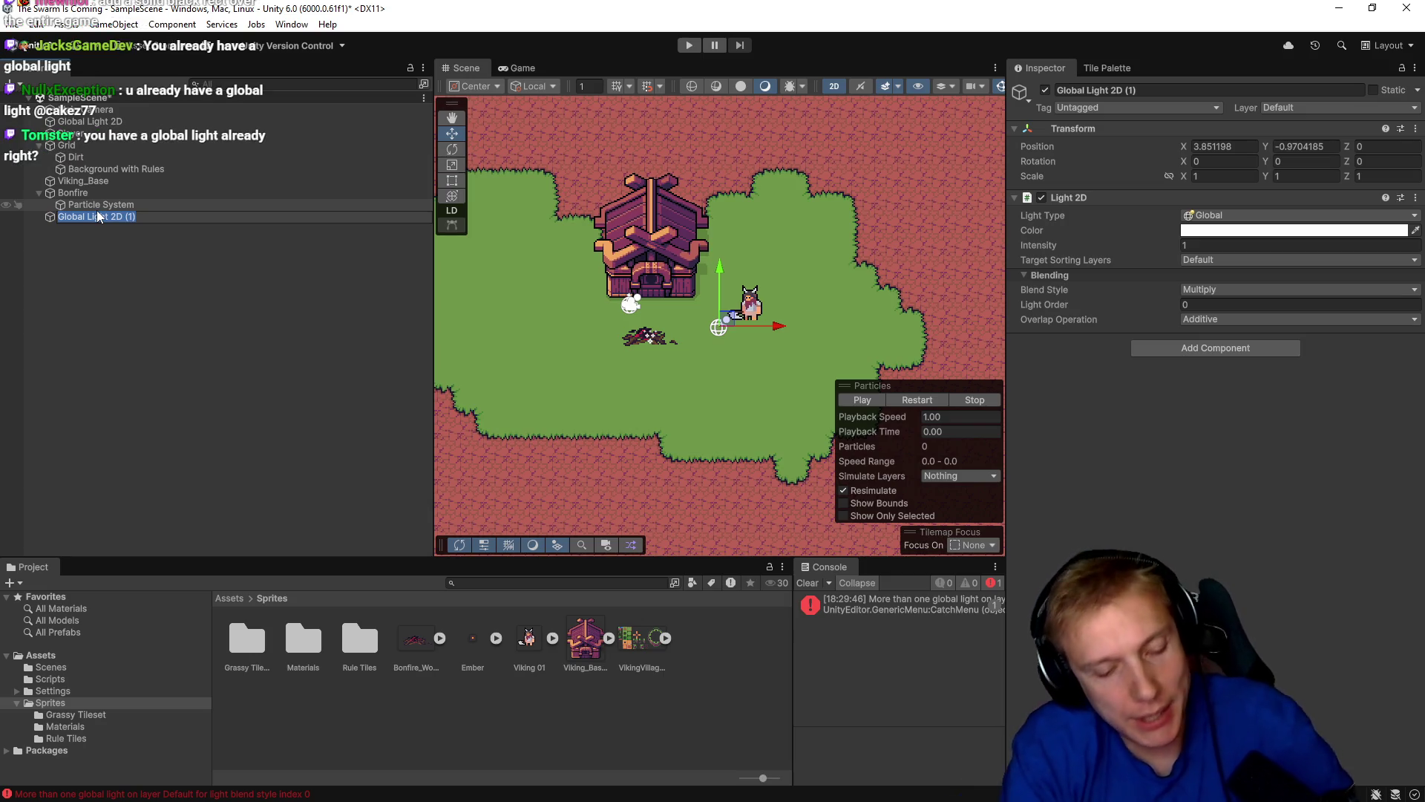
type("Day & Night Cycle")
key("Return")
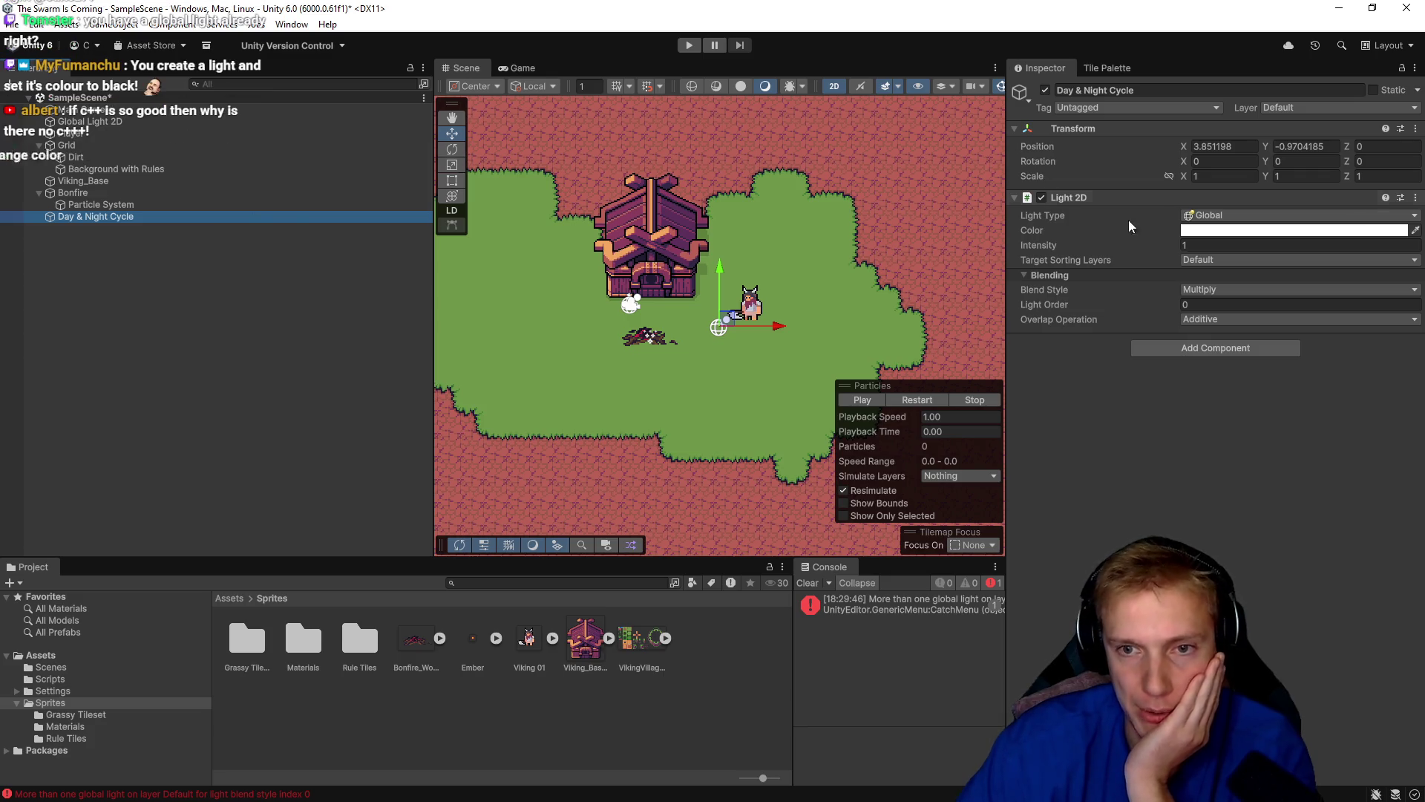
left_click(1280, 230)
Darken both scene lights, setting Global Light 2D's colour to 222222.
mouse_move(1366, 367)
left_mouse_down()
mouse_move(1302, 318)
mouse_move(1268, 392)
left_mouse_up()
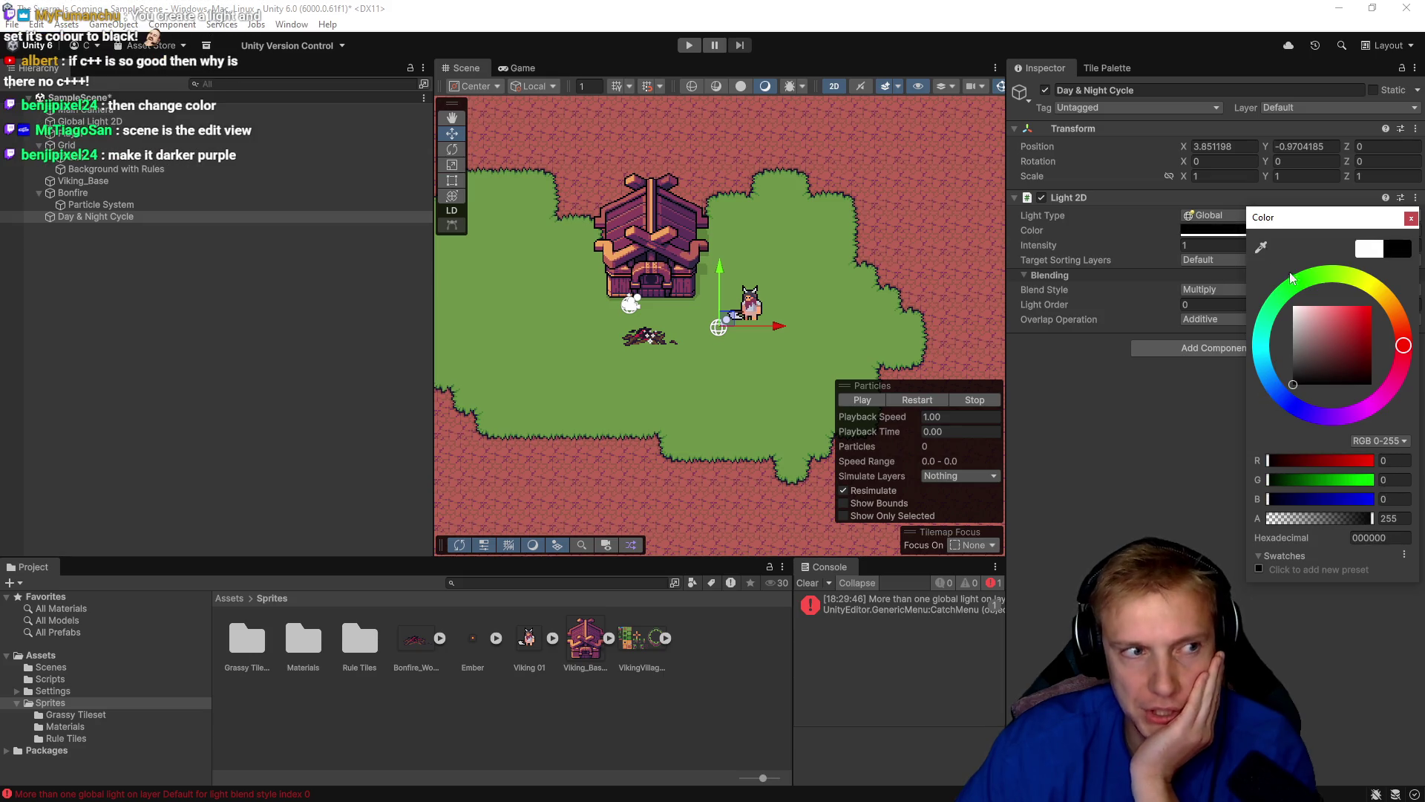
left_click(1411, 219)
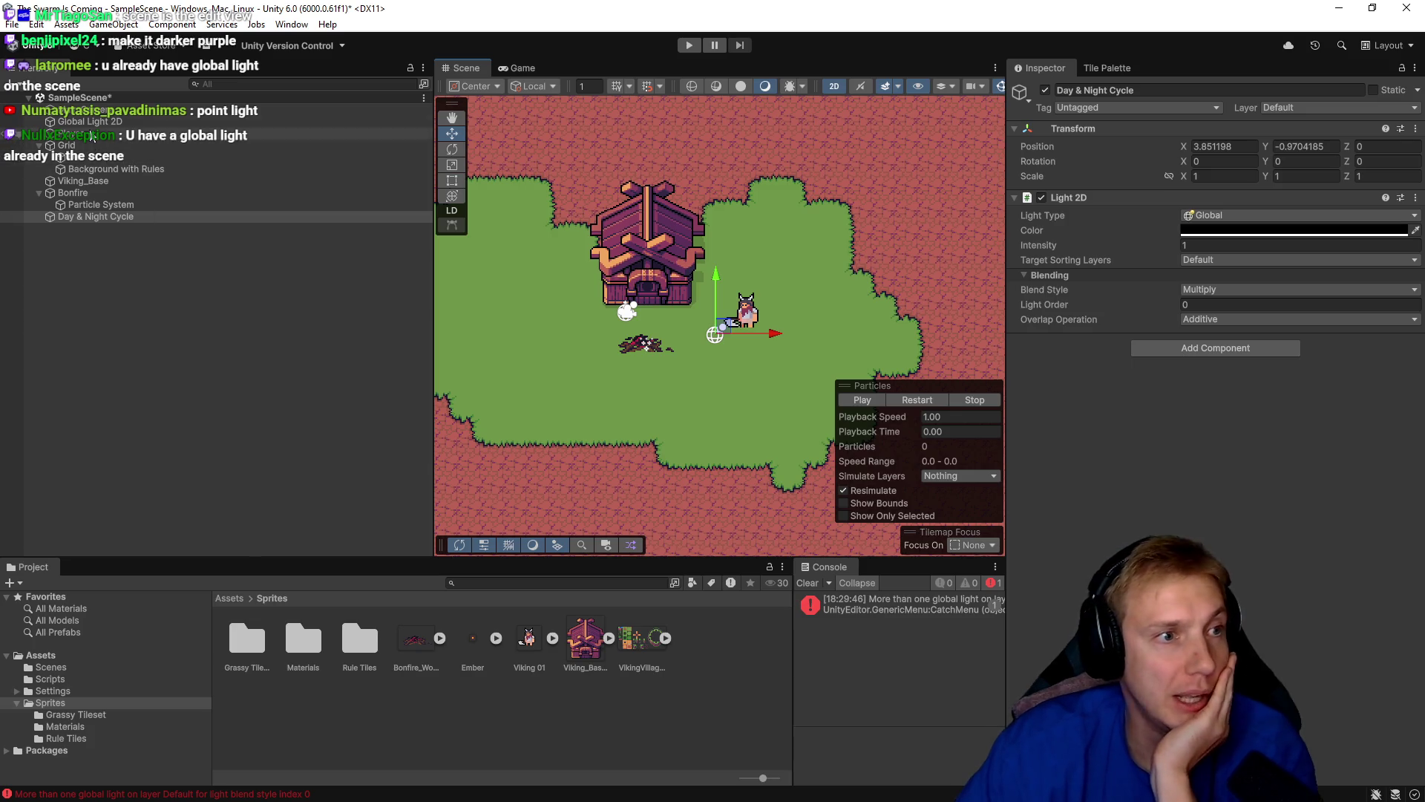
left_click(111, 121)
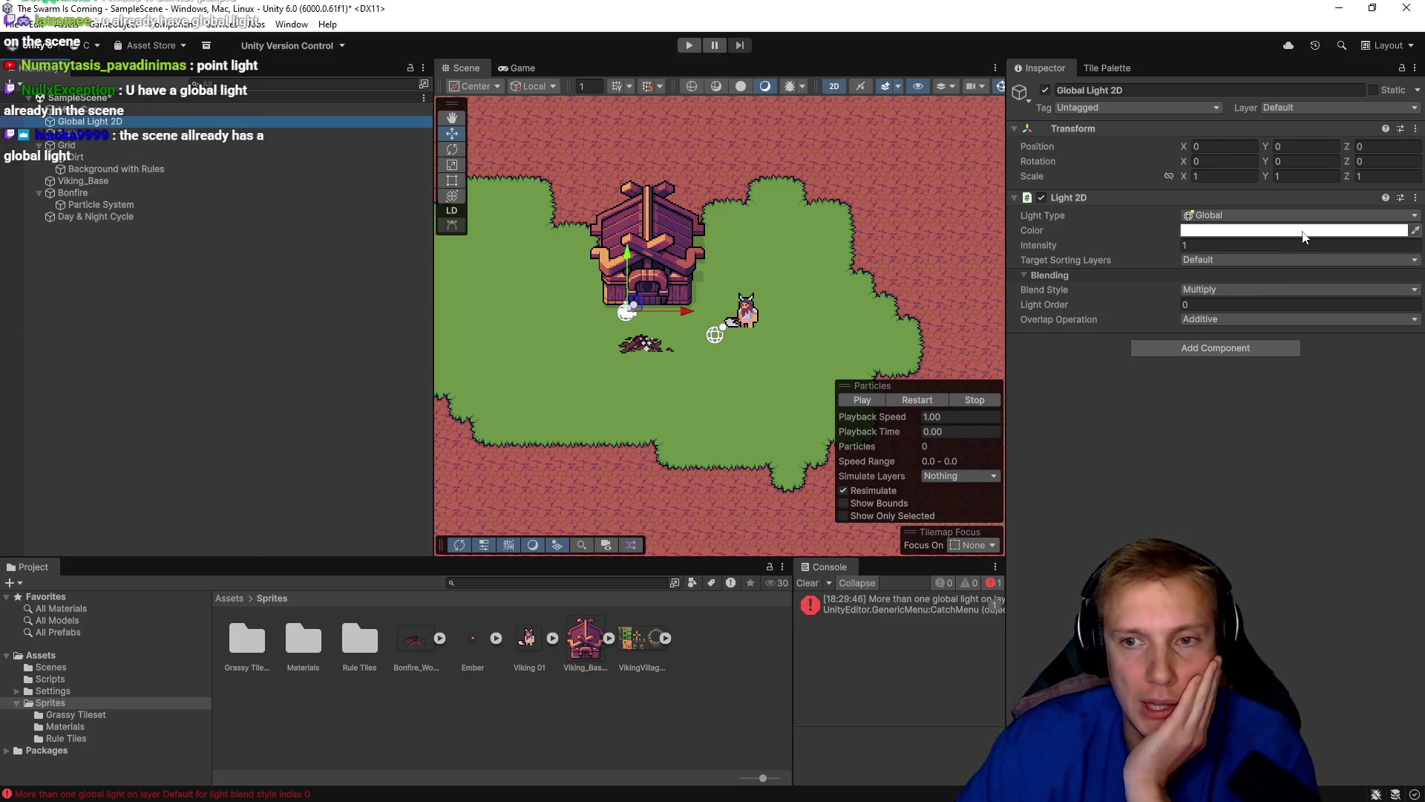
left_click(1277, 230)
mouse_move(1327, 351)
left_mouse_down()
mouse_move(1282, 338)
mouse_move(1254, 389)
left_mouse_up()
left_click(1410, 221)
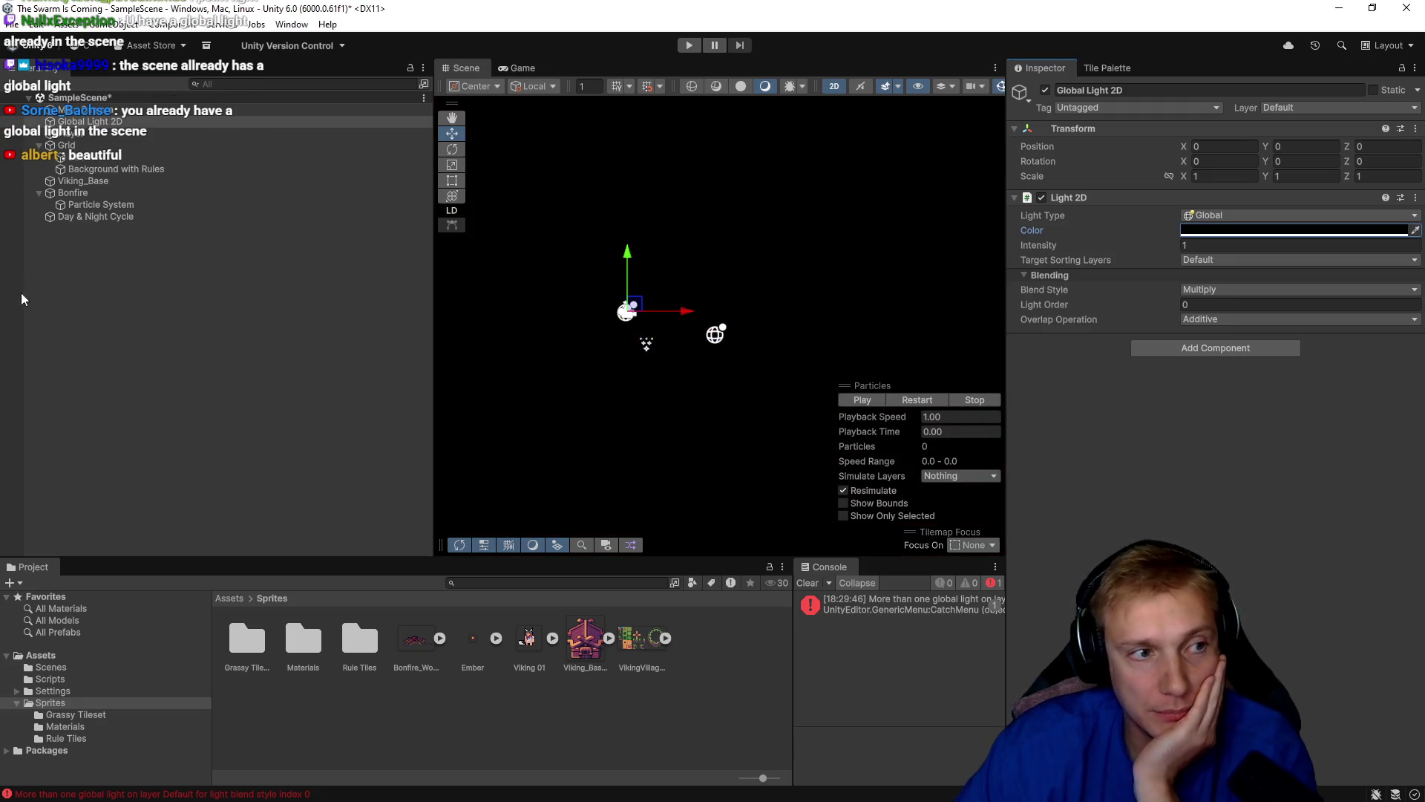
Delete the Day & Night Cycle light and select the bonfire's Particle System.
left_click(114, 217)
key("Delete")
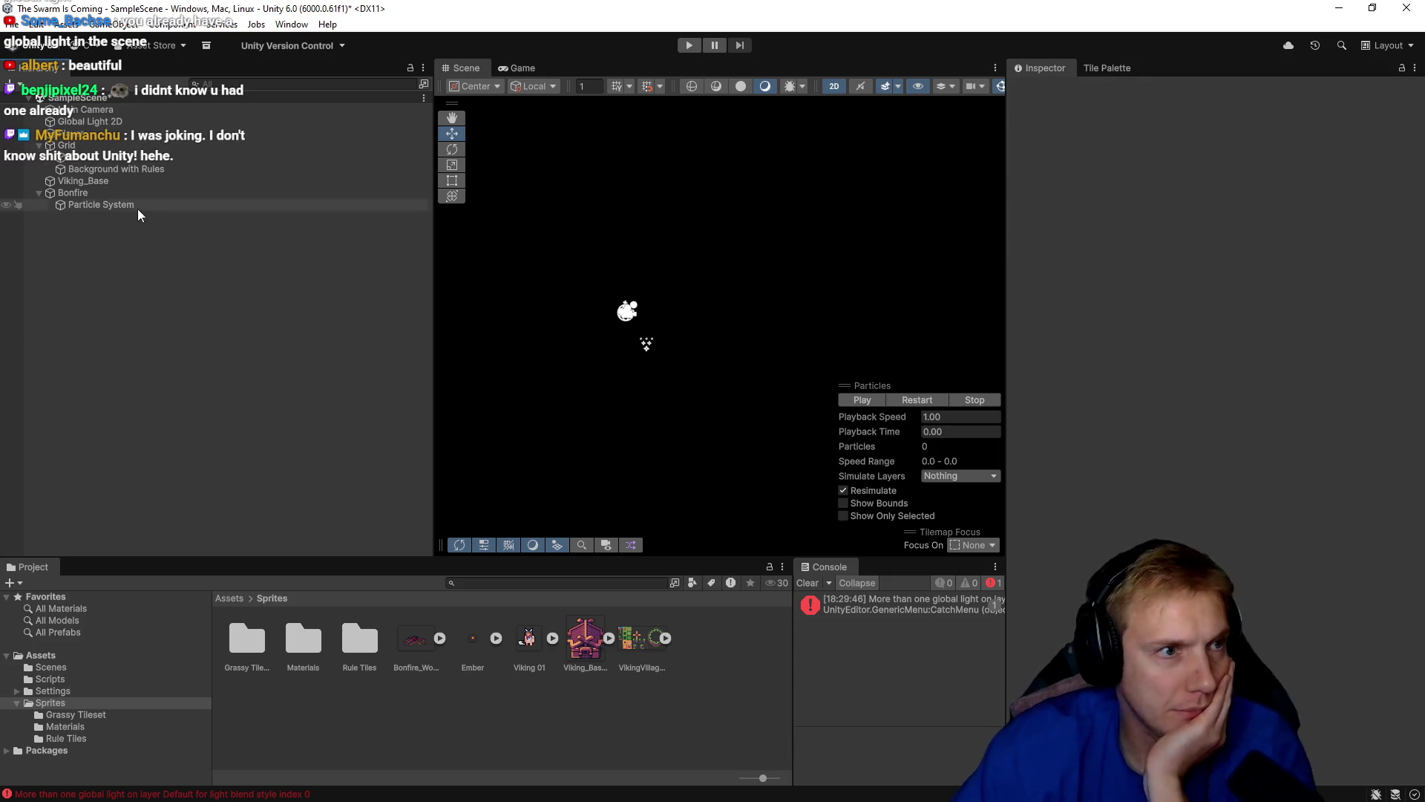
left_click(83, 122)
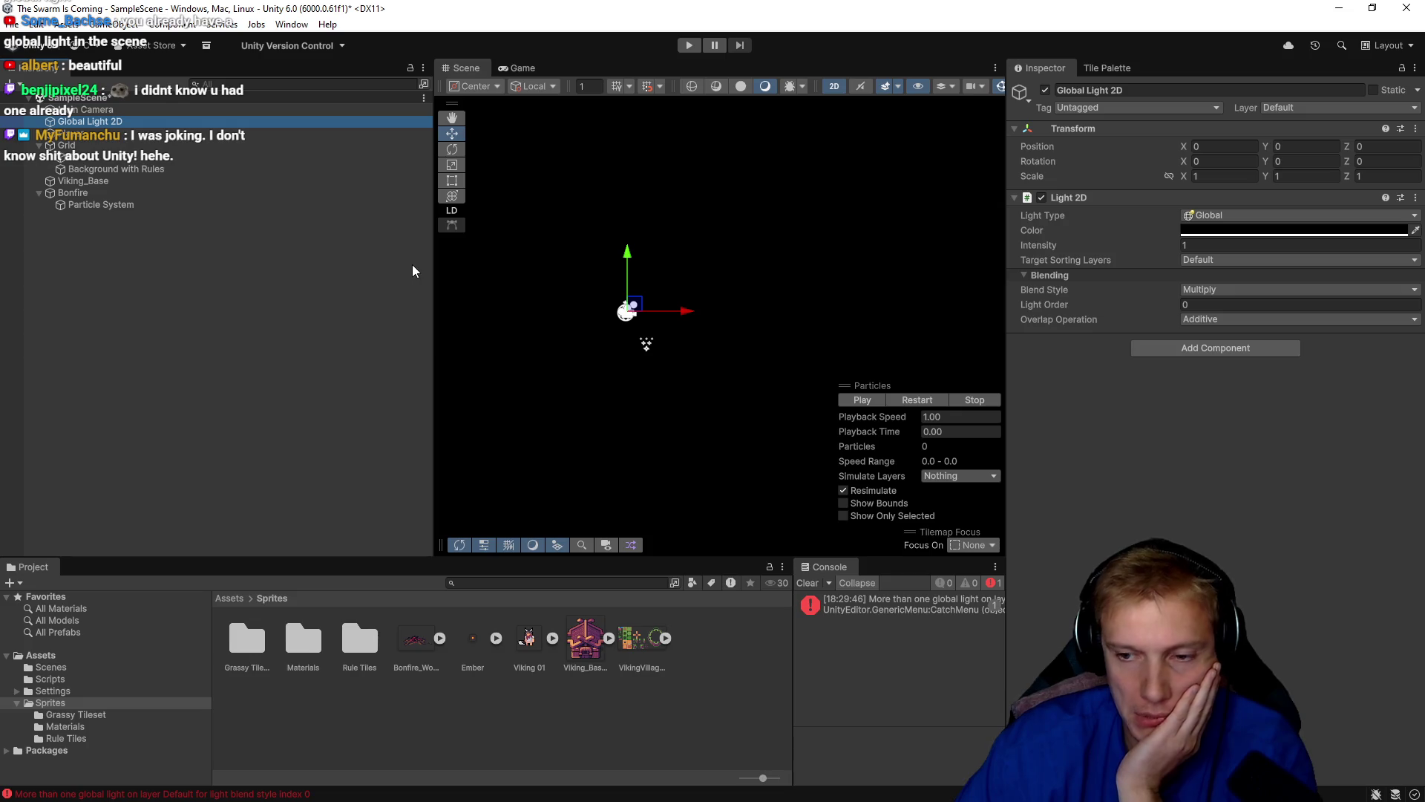
left_click(100, 203)
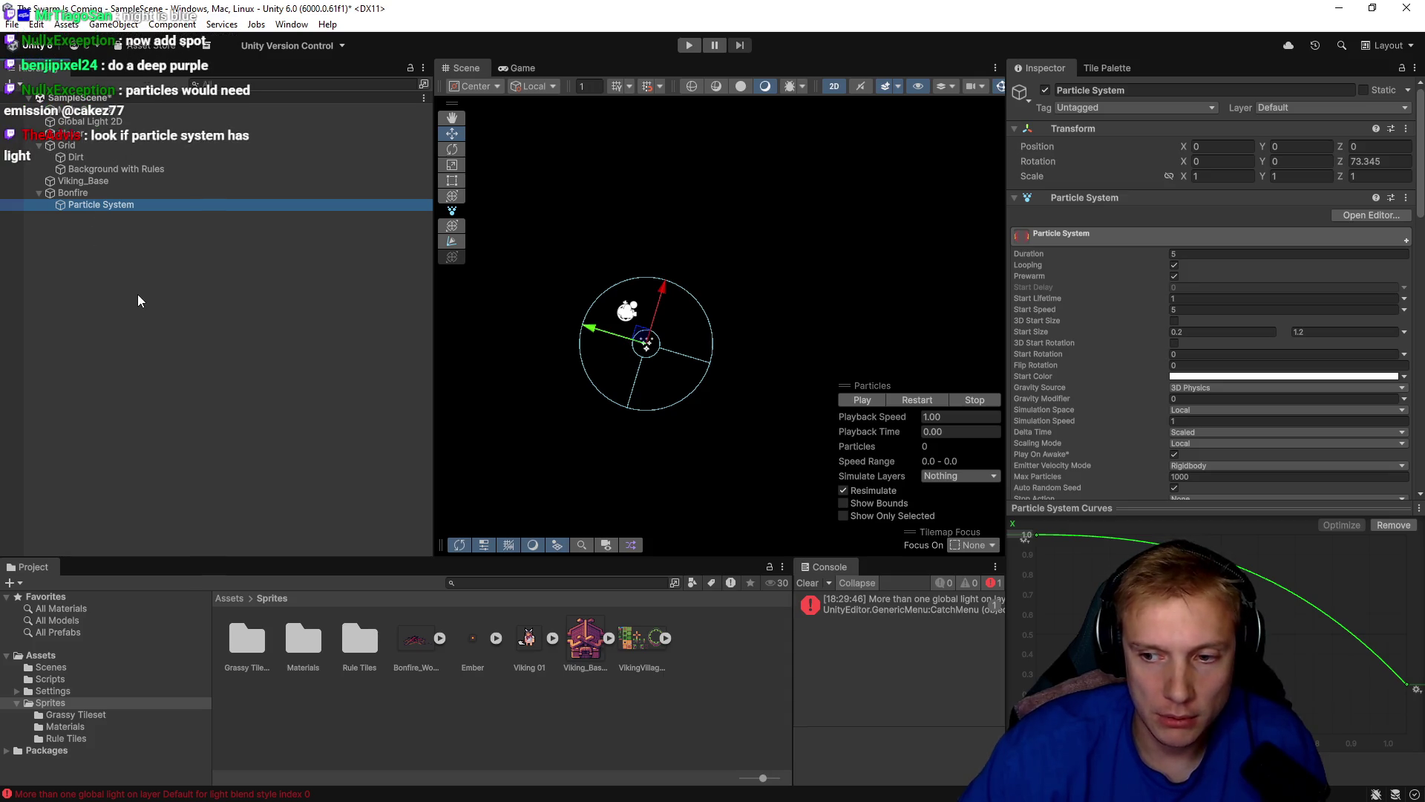
Collapse the Emission, Velocity over Lifetime, Inherit Velocity, Color and Size over Lifetime modules.
left_click(92, 203)
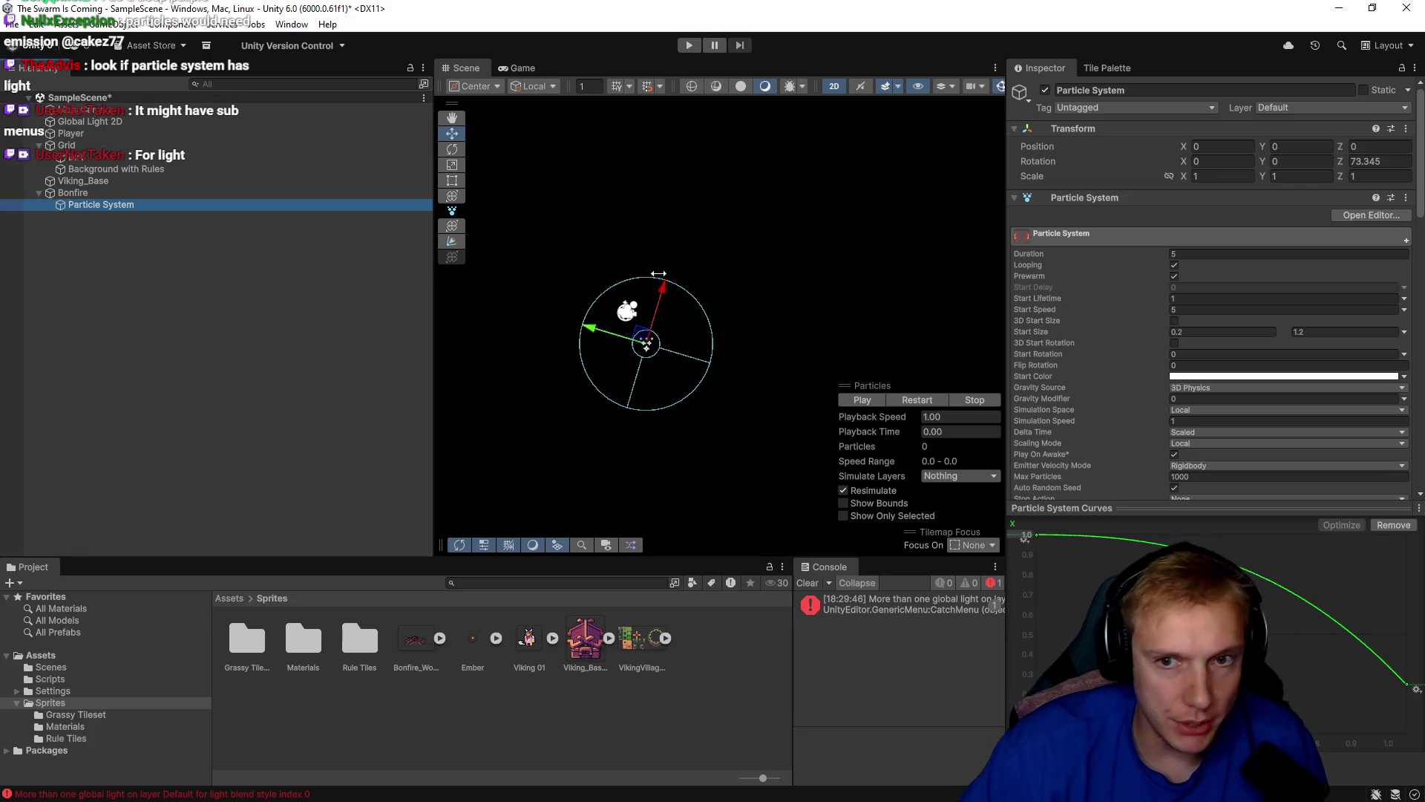
scroll(1032, 371, "down", 3)
scroll(1066, 364, "up", 3)
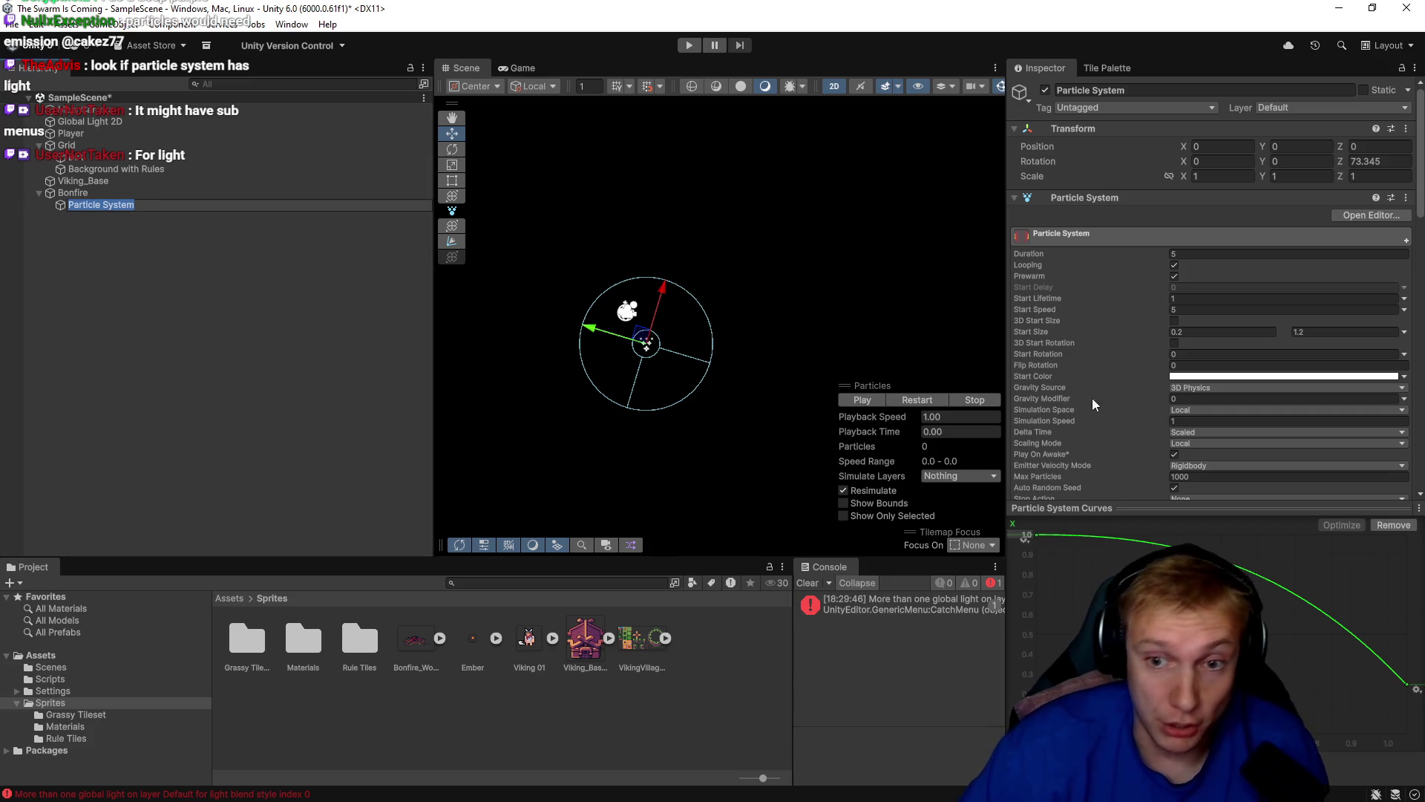
scroll(1103, 384, "down", 1)
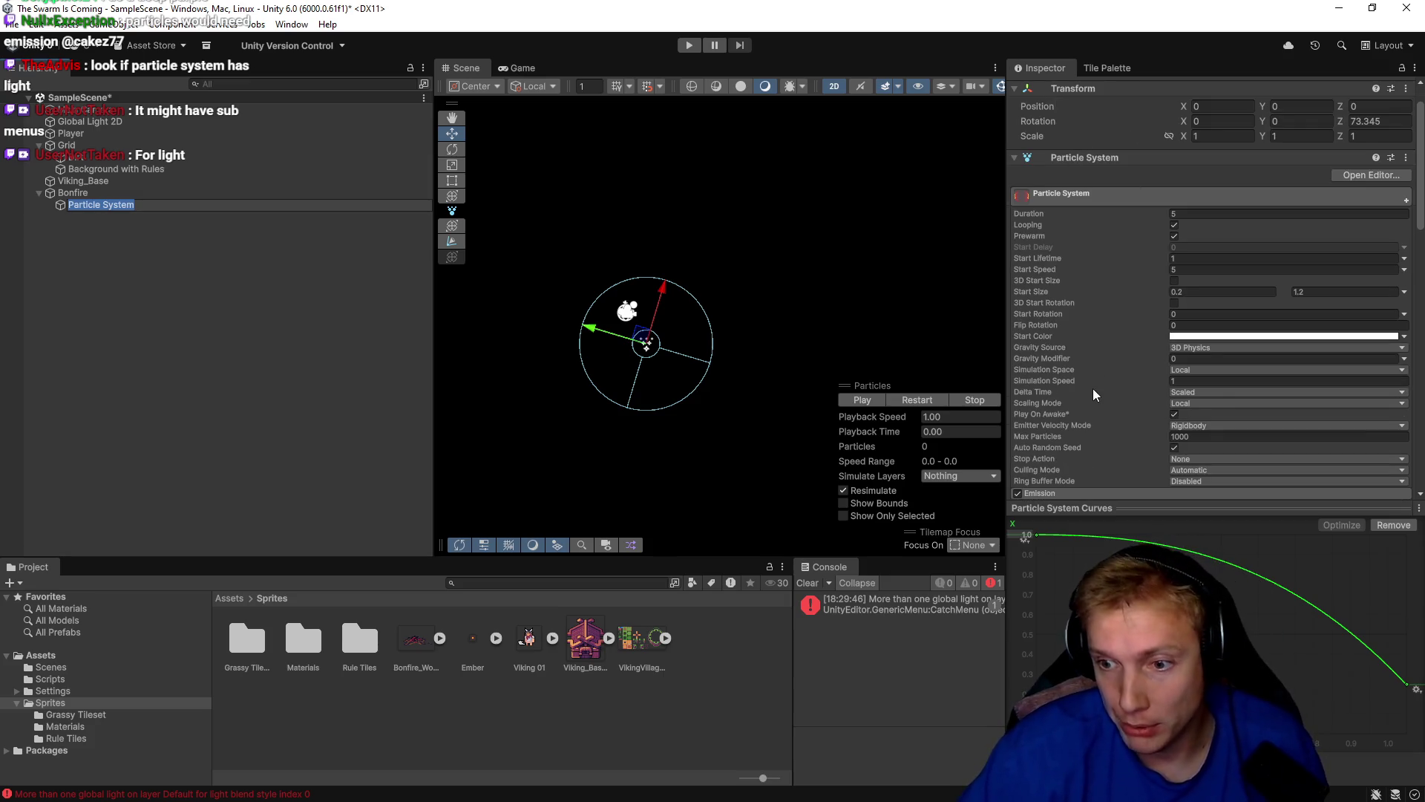
mouse_move(1092, 390)
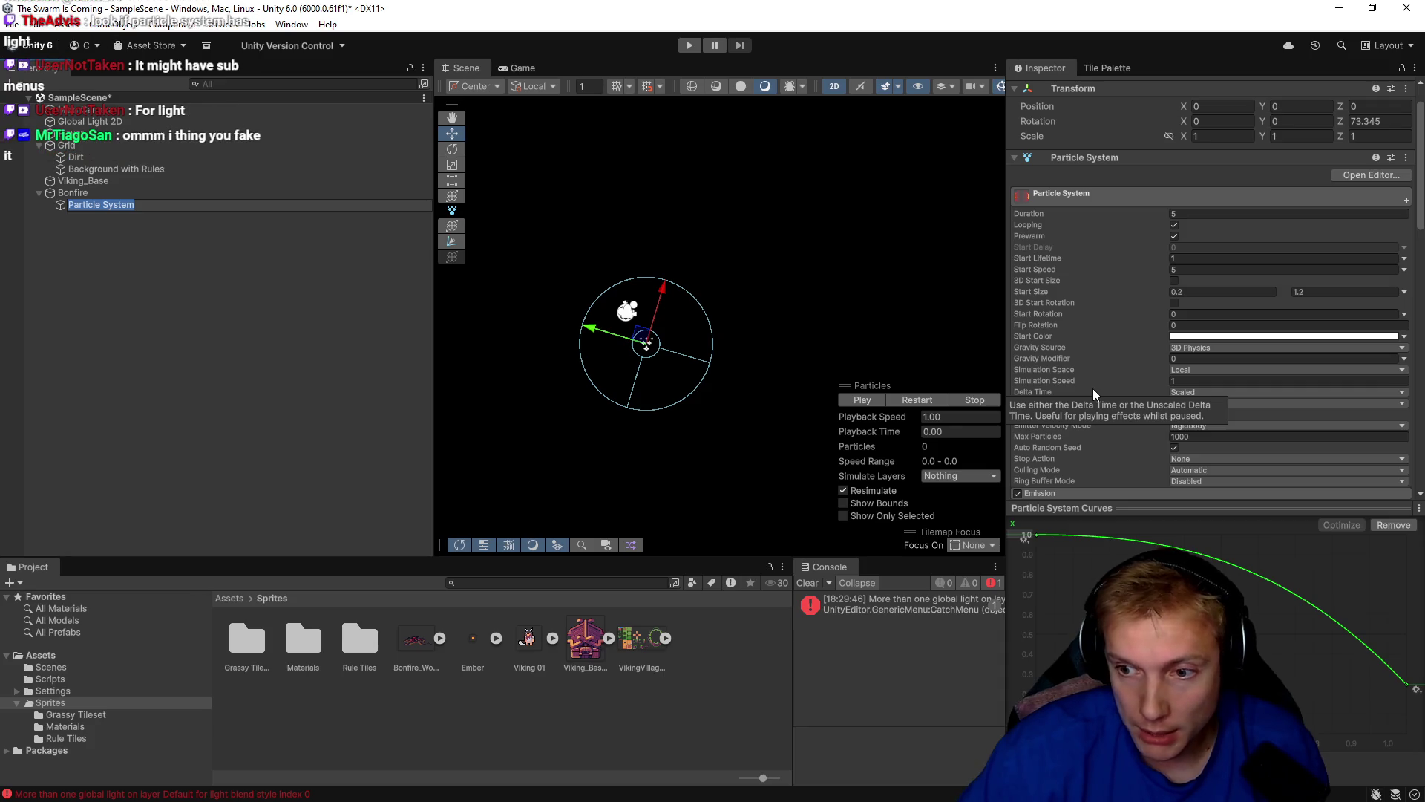
scroll(1070, 332, "down", 4)
scroll(1080, 327, "down", 1)
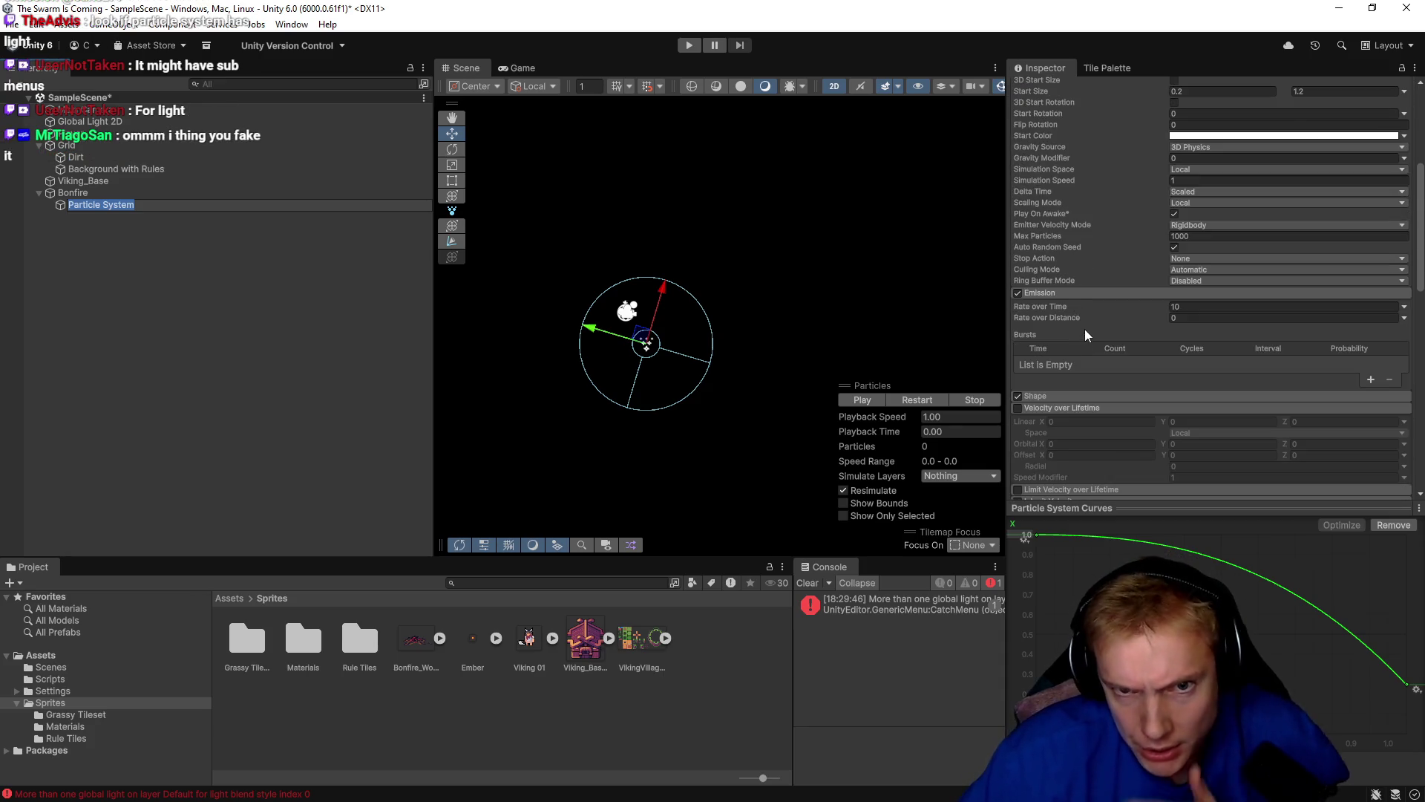
left_click(1055, 297)
left_click(1054, 319)
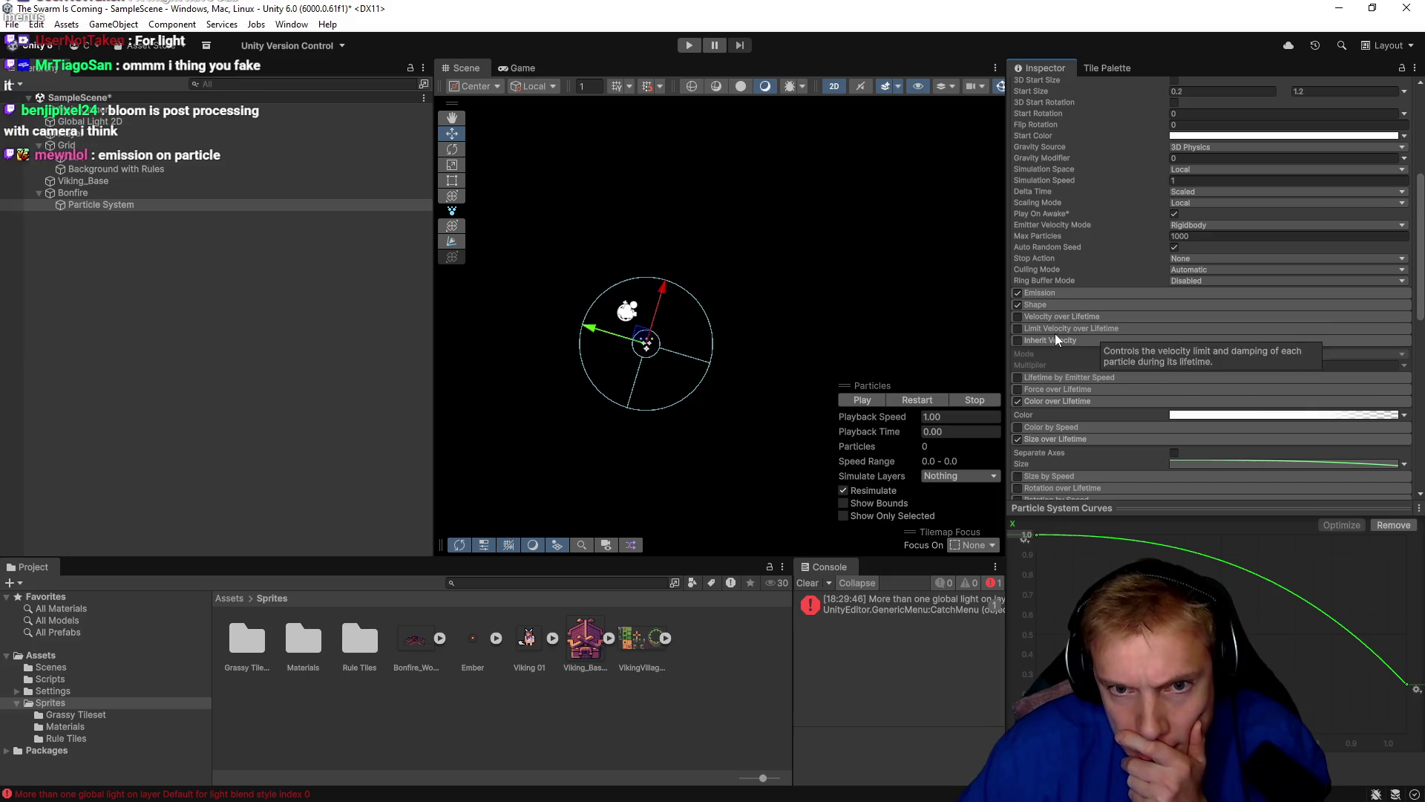
left_click(1056, 340)
left_click(1059, 377)
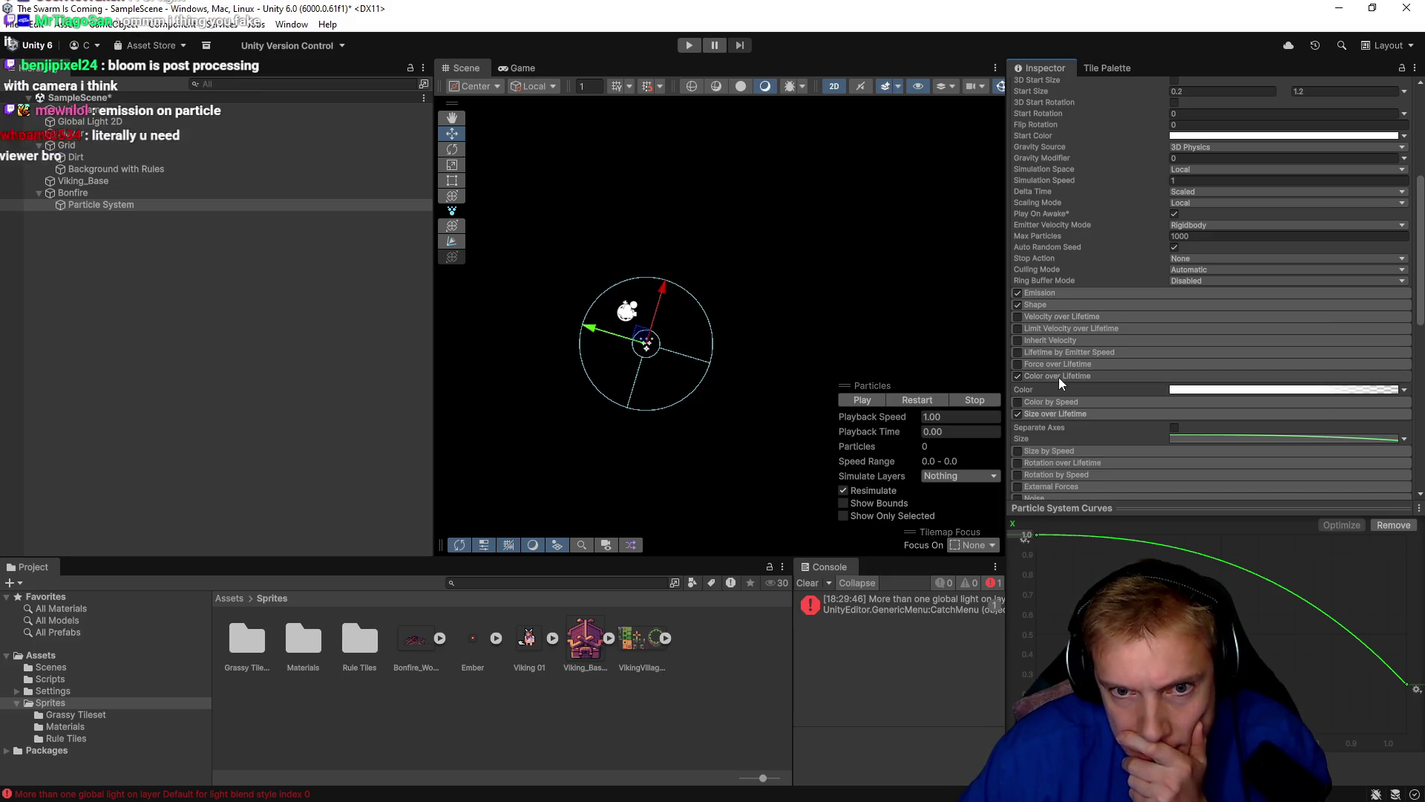
left_click(1063, 399)
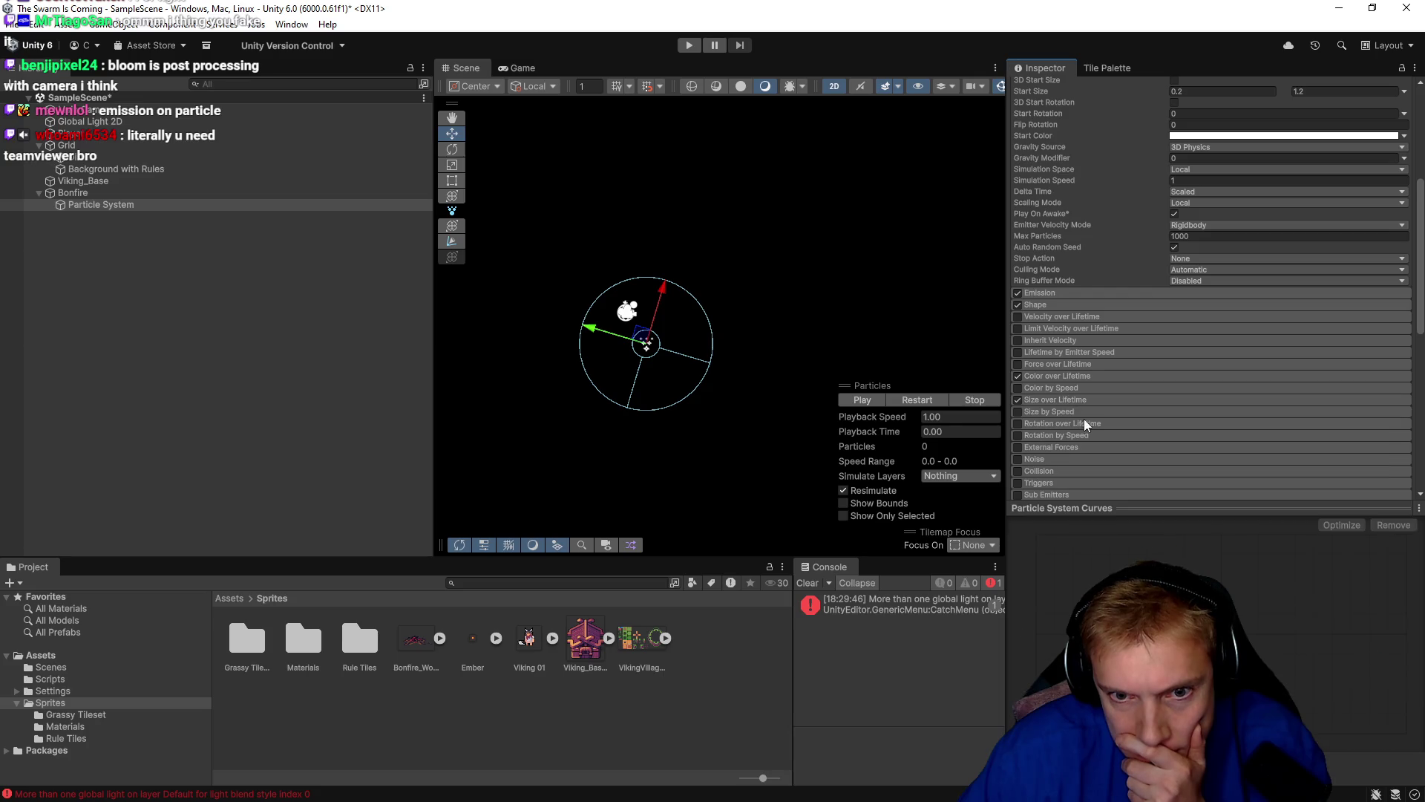
Expand and enable the Lights module, then play the particle preview.
scroll(1091, 418, "down", 3)
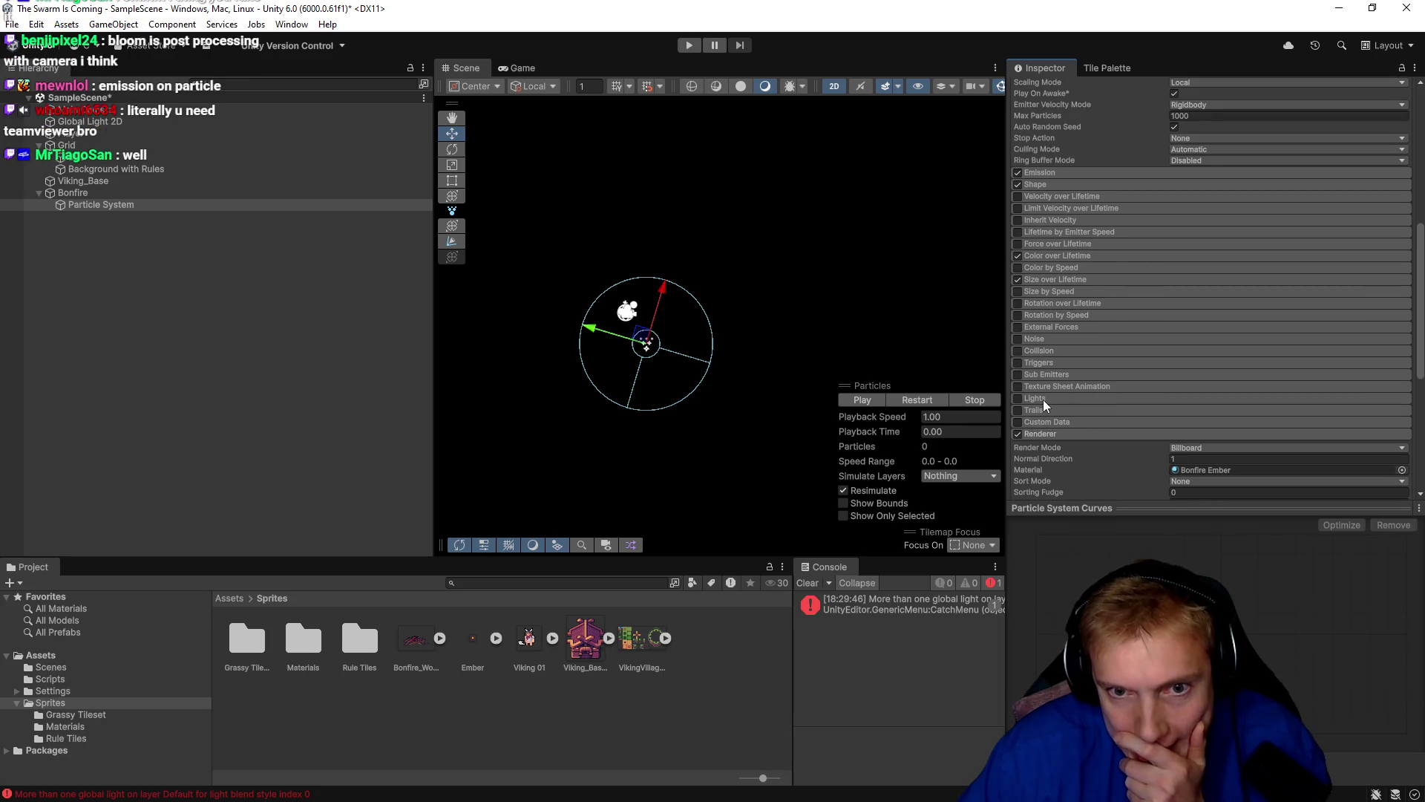
left_click(1044, 400)
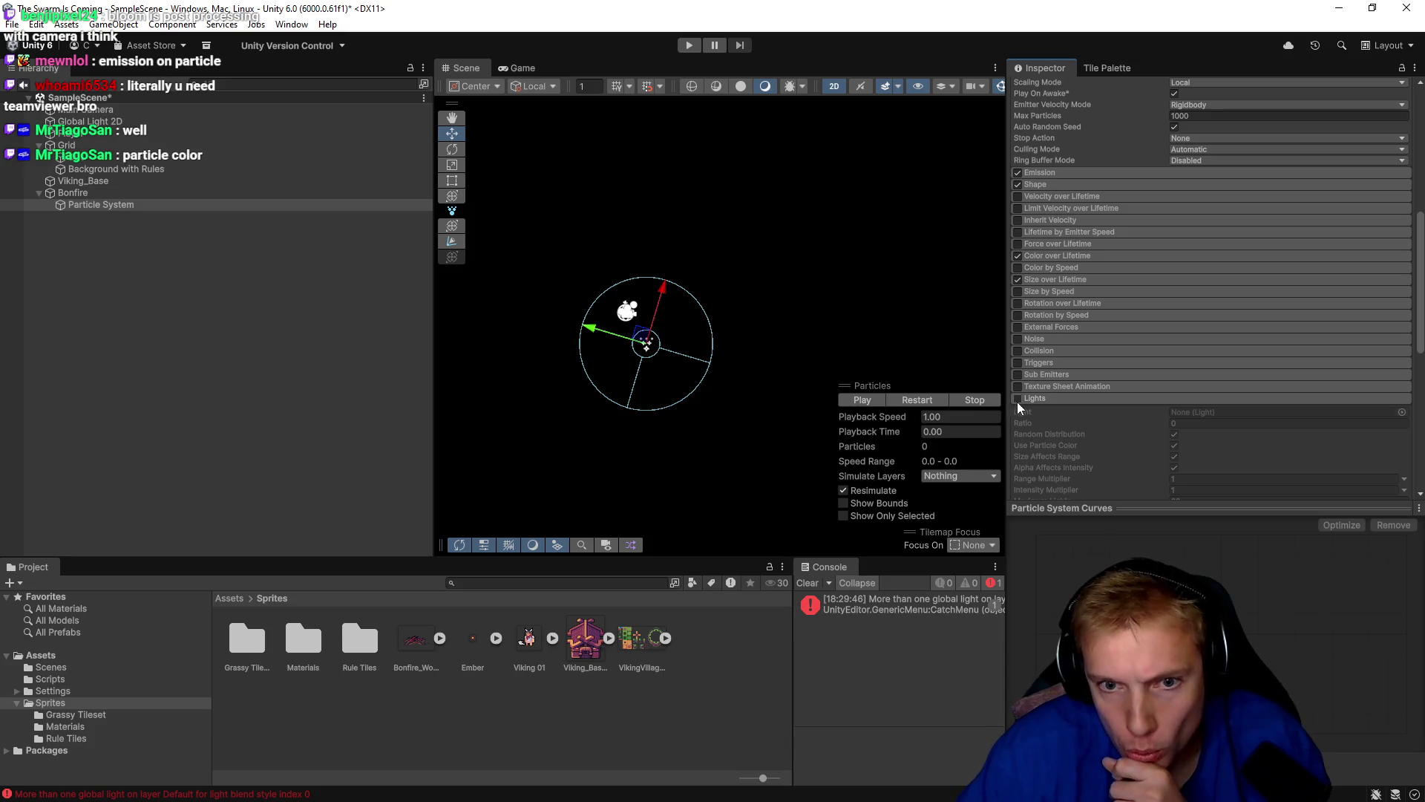
left_click(1018, 400)
left_click(904, 401)
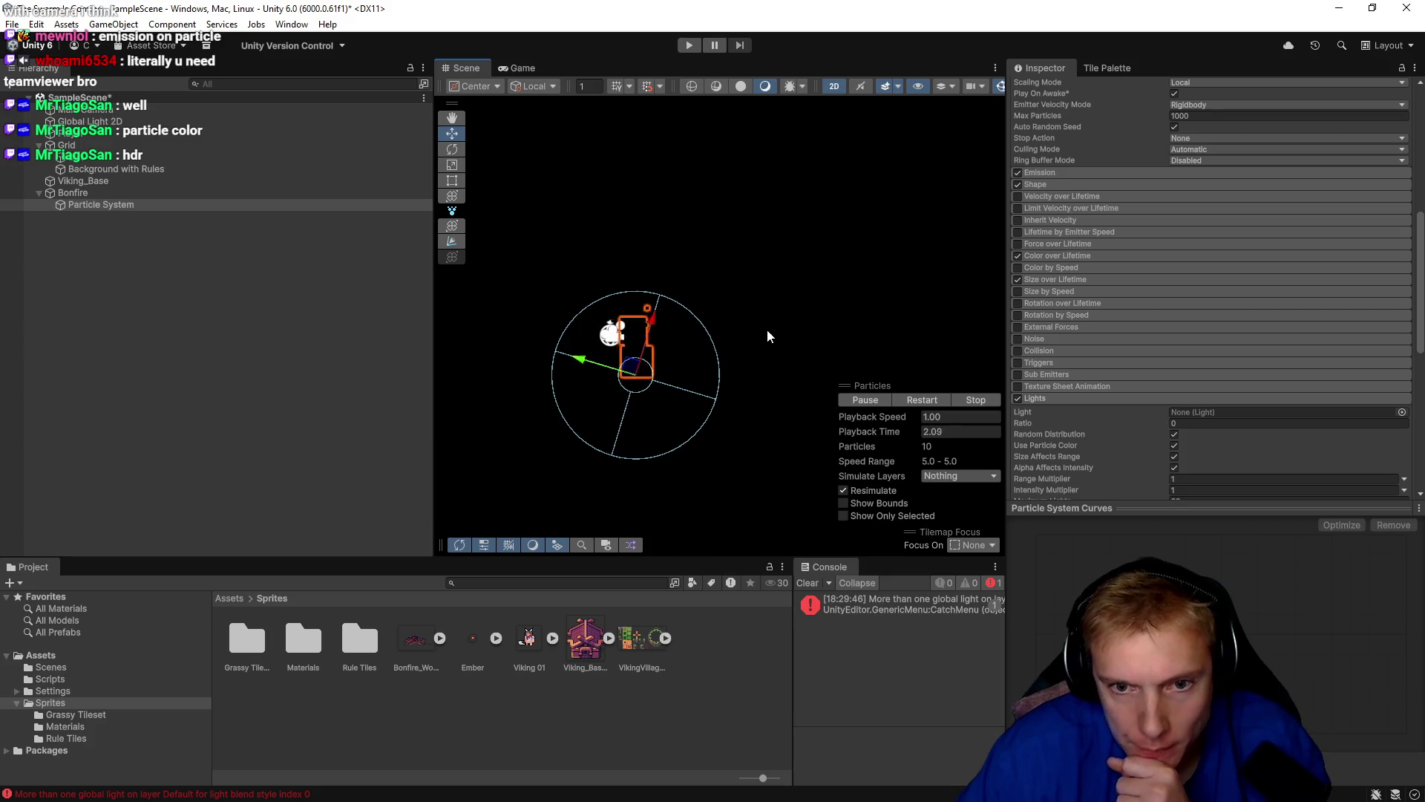
scroll(1123, 426, "down", 1)
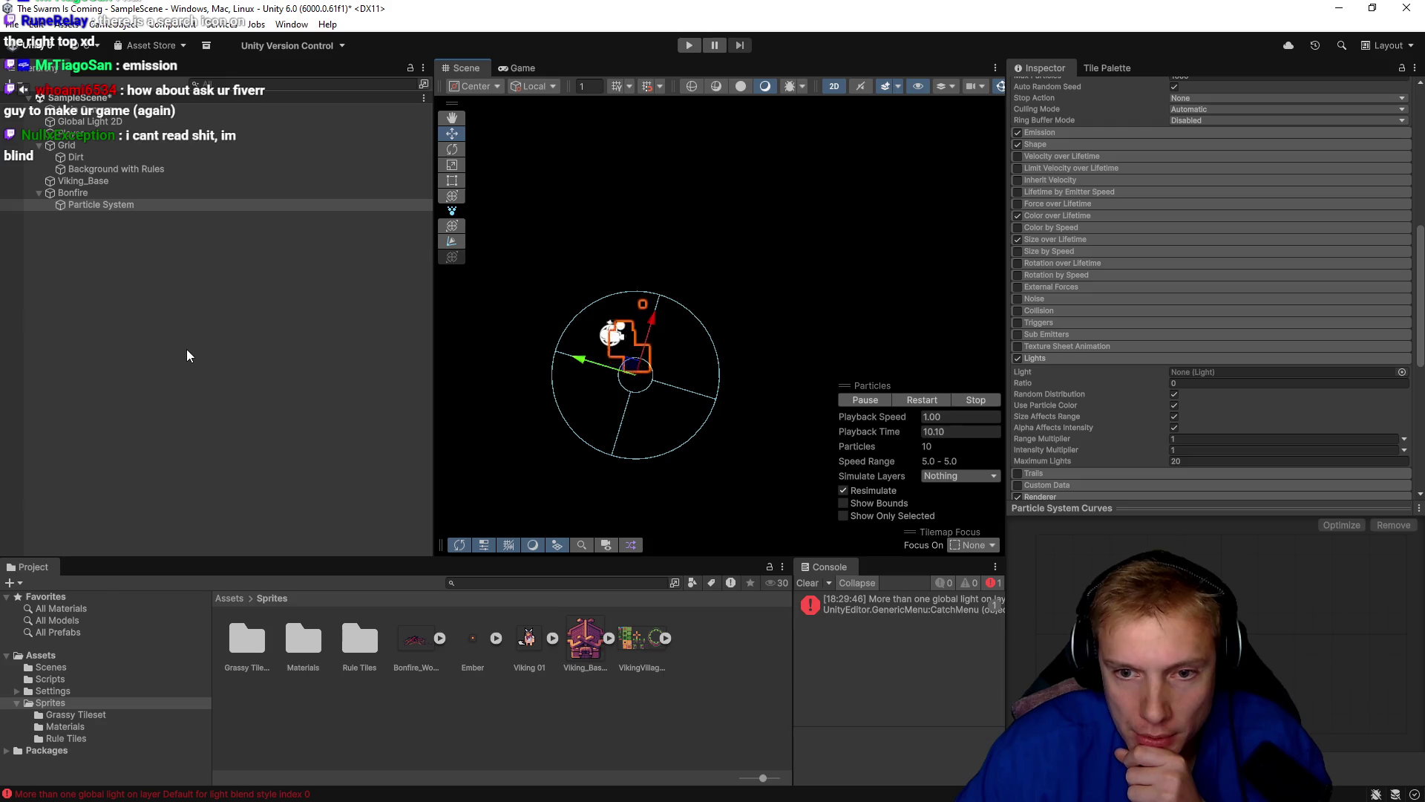
right_click(130, 319)
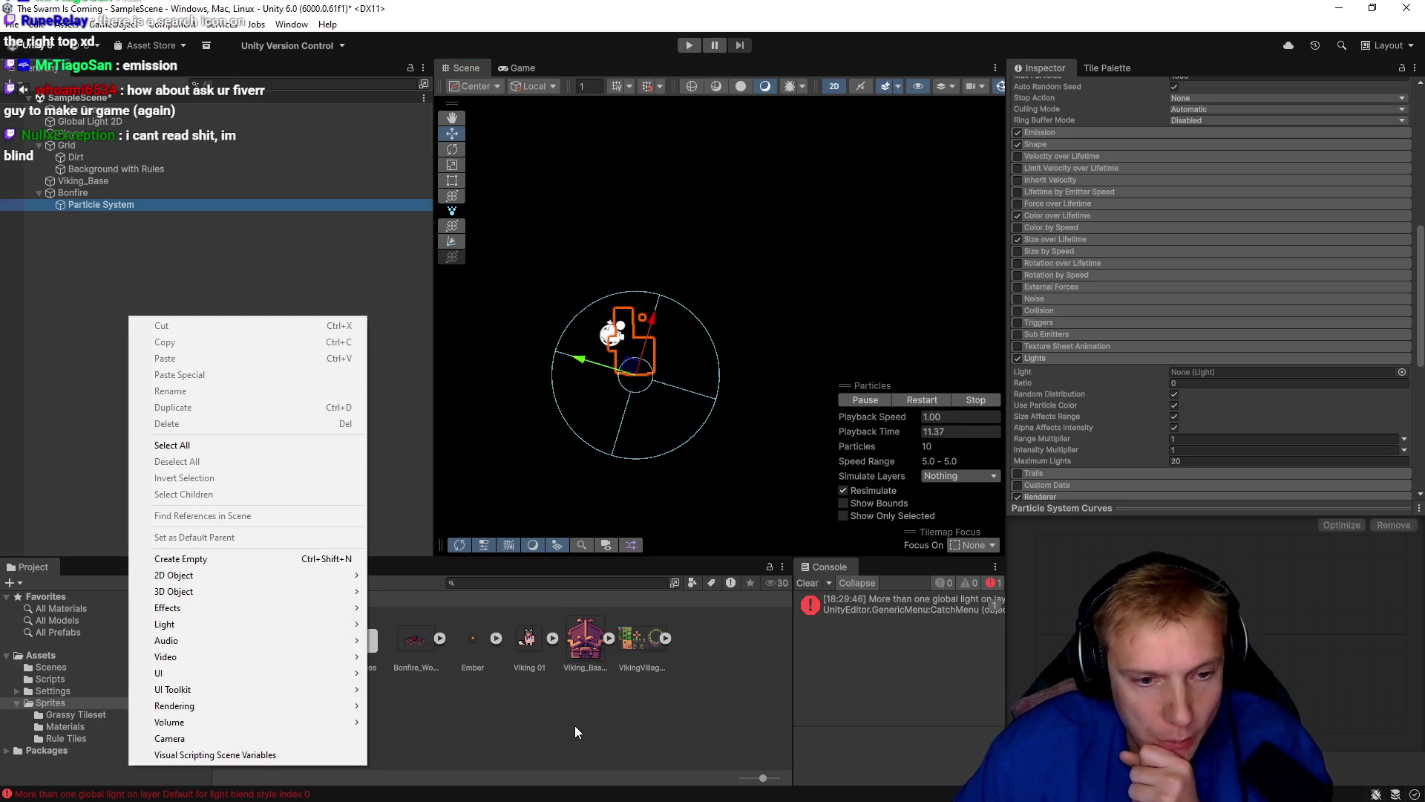
left_click(559, 720)
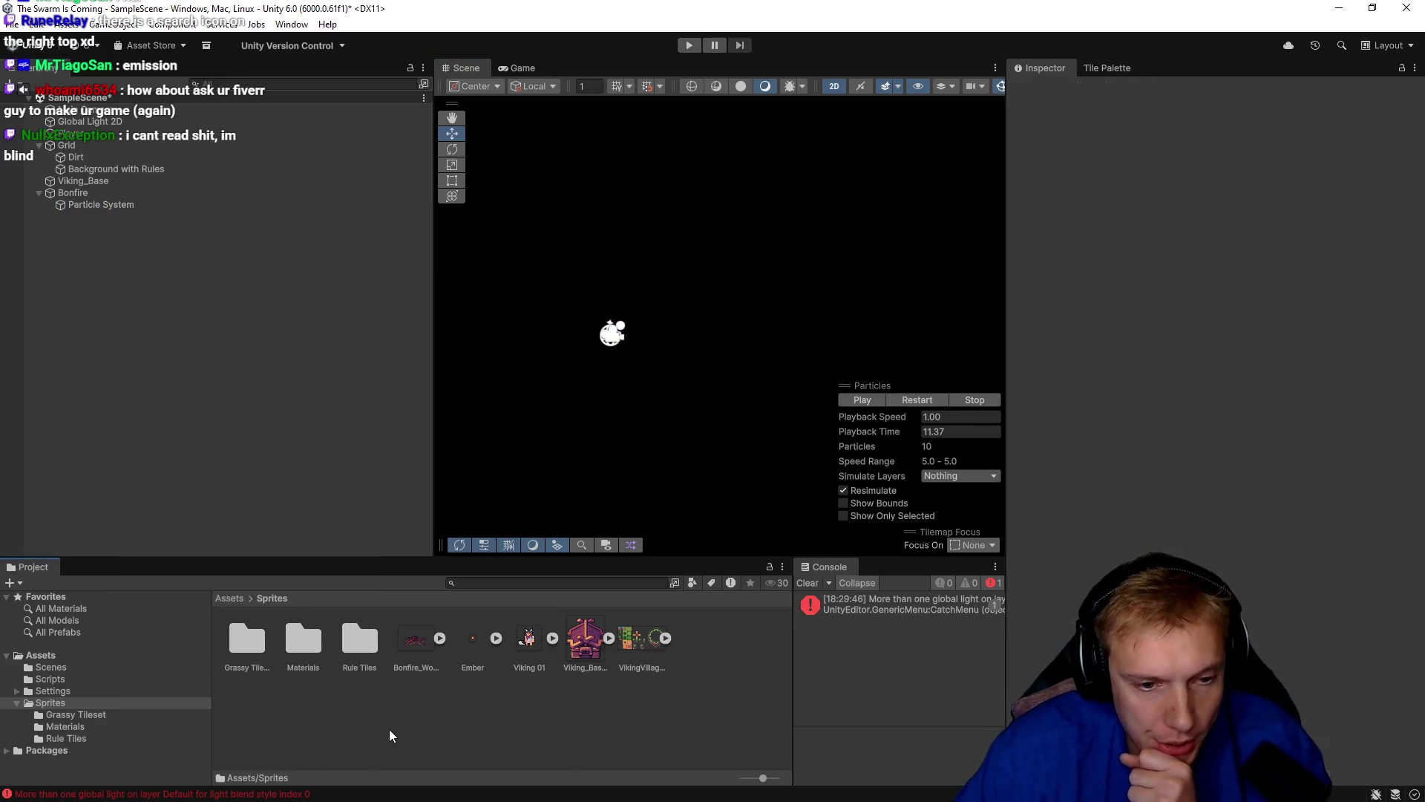
right_click(389, 729)
mouse_move(481, 326)
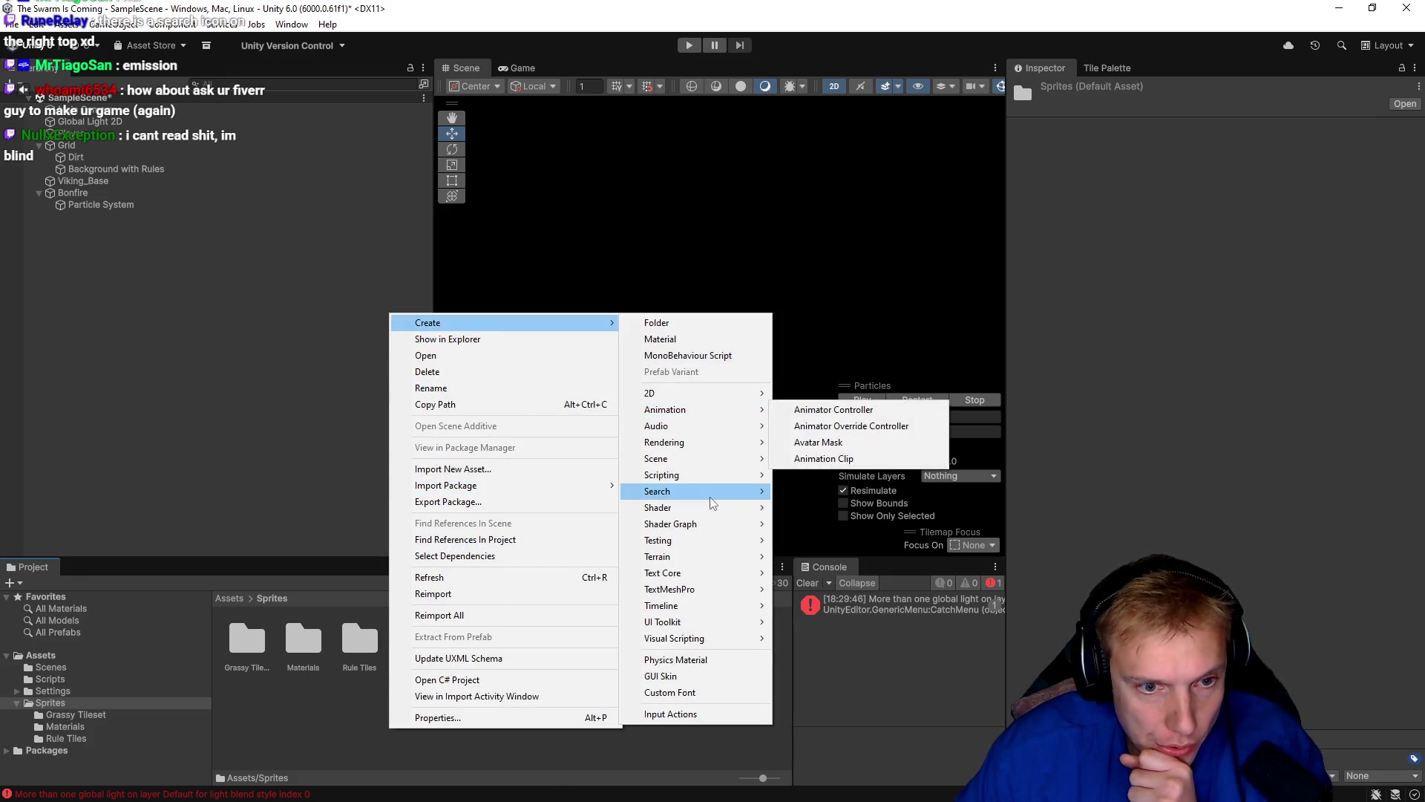
mouse_move(712, 525)
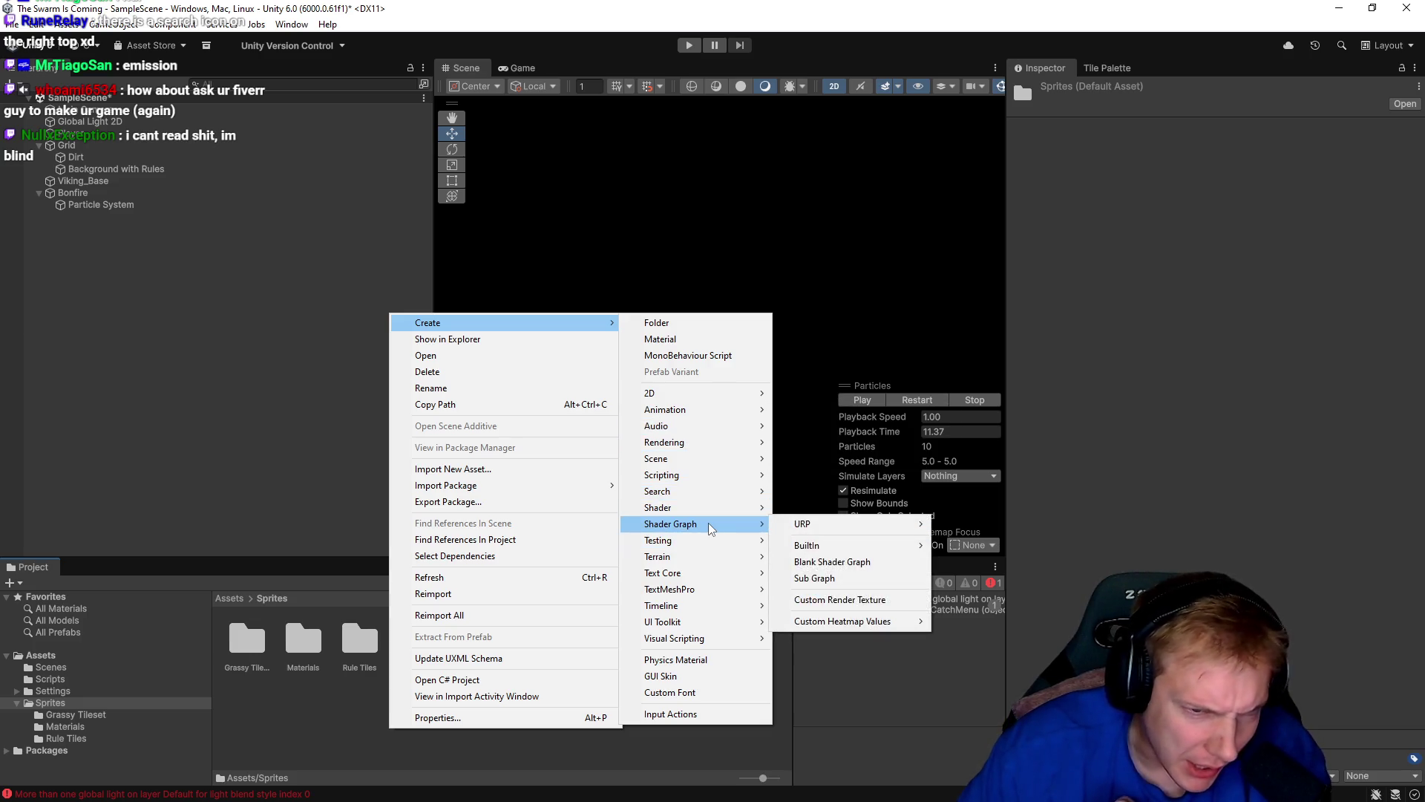
mouse_move(711, 397)
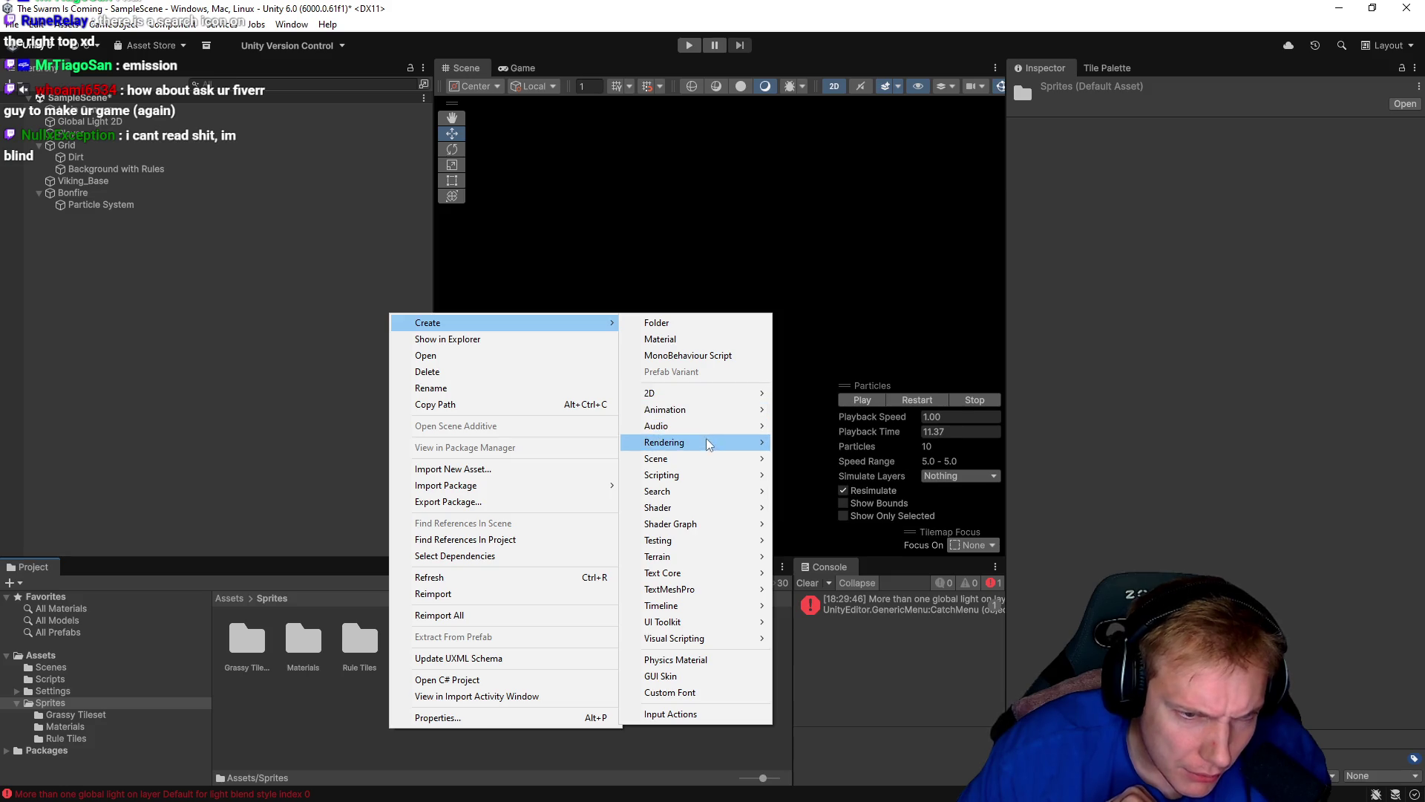
left_click(324, 754)
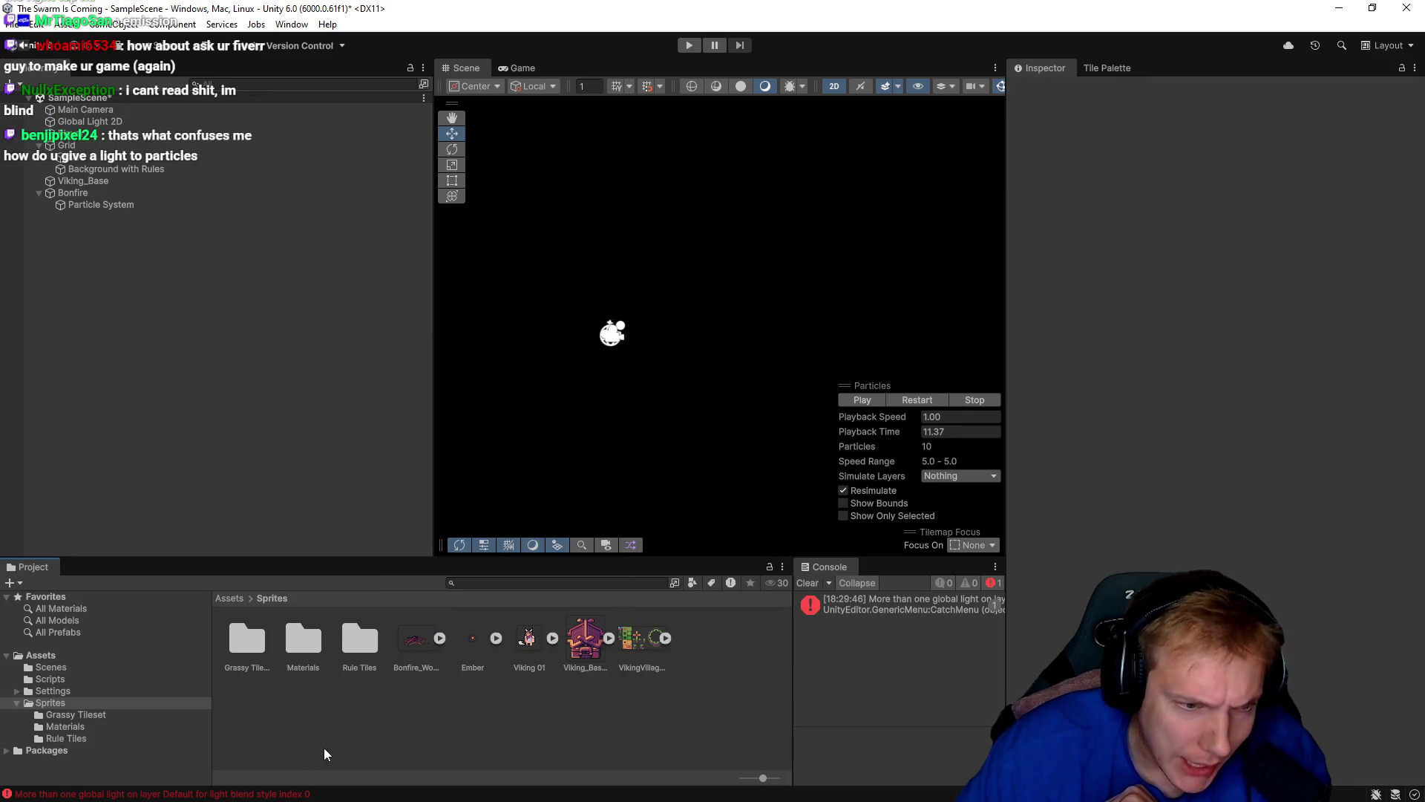
left_click(101, 205)
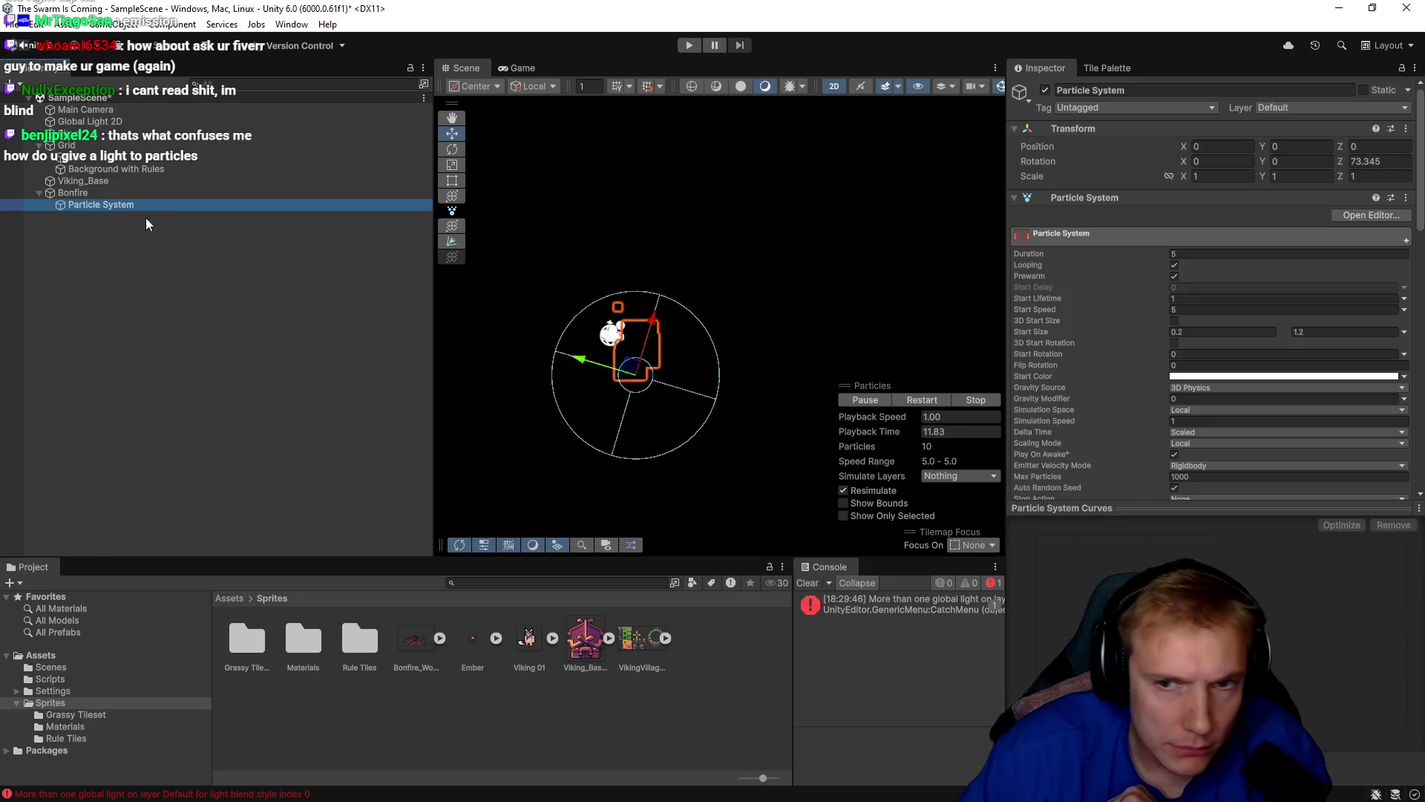
Scroll to the Lights module and open the Light field's picker, which lists only None.
scroll(1075, 280, "down", 5)
scroll(1094, 276, "down", 3)
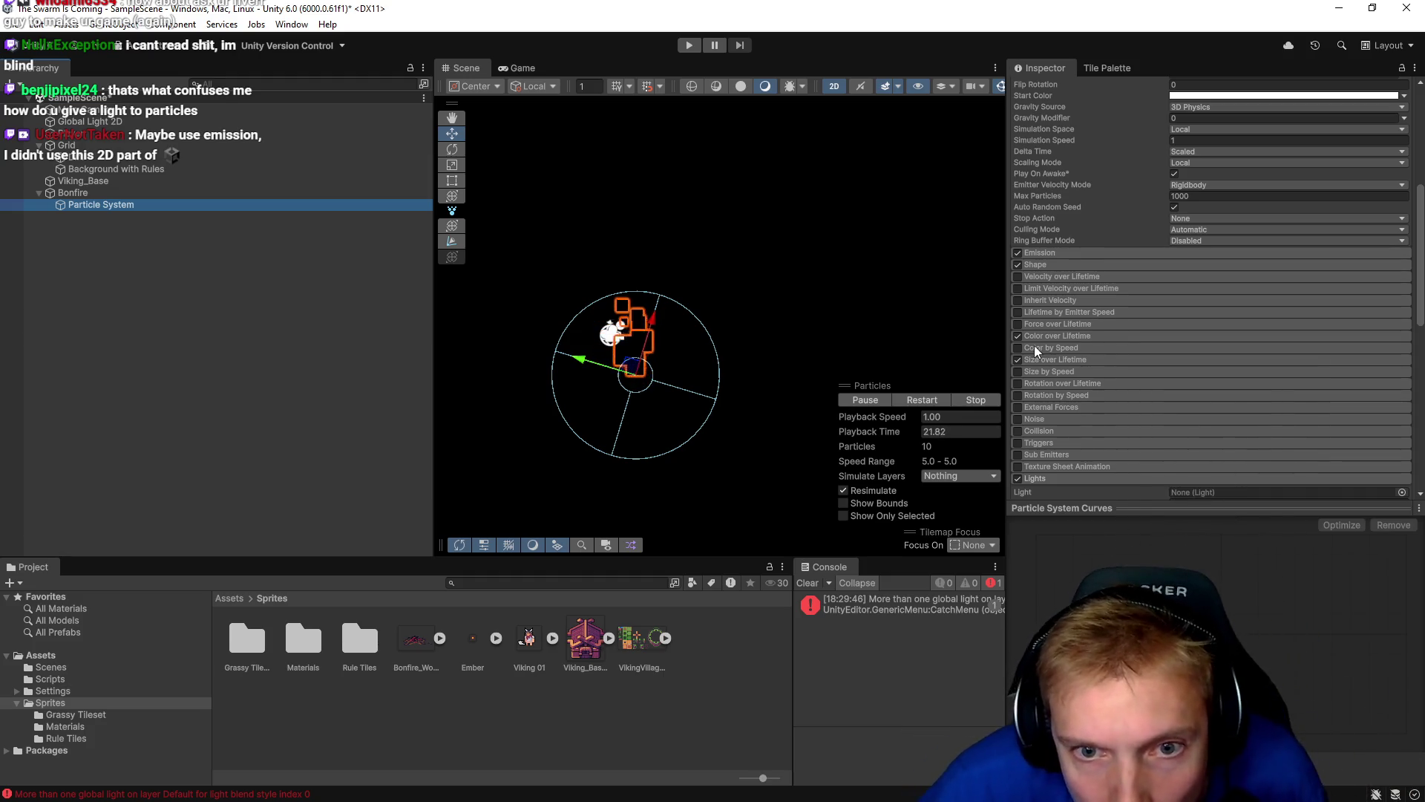
scroll(1130, 375, "down", 3)
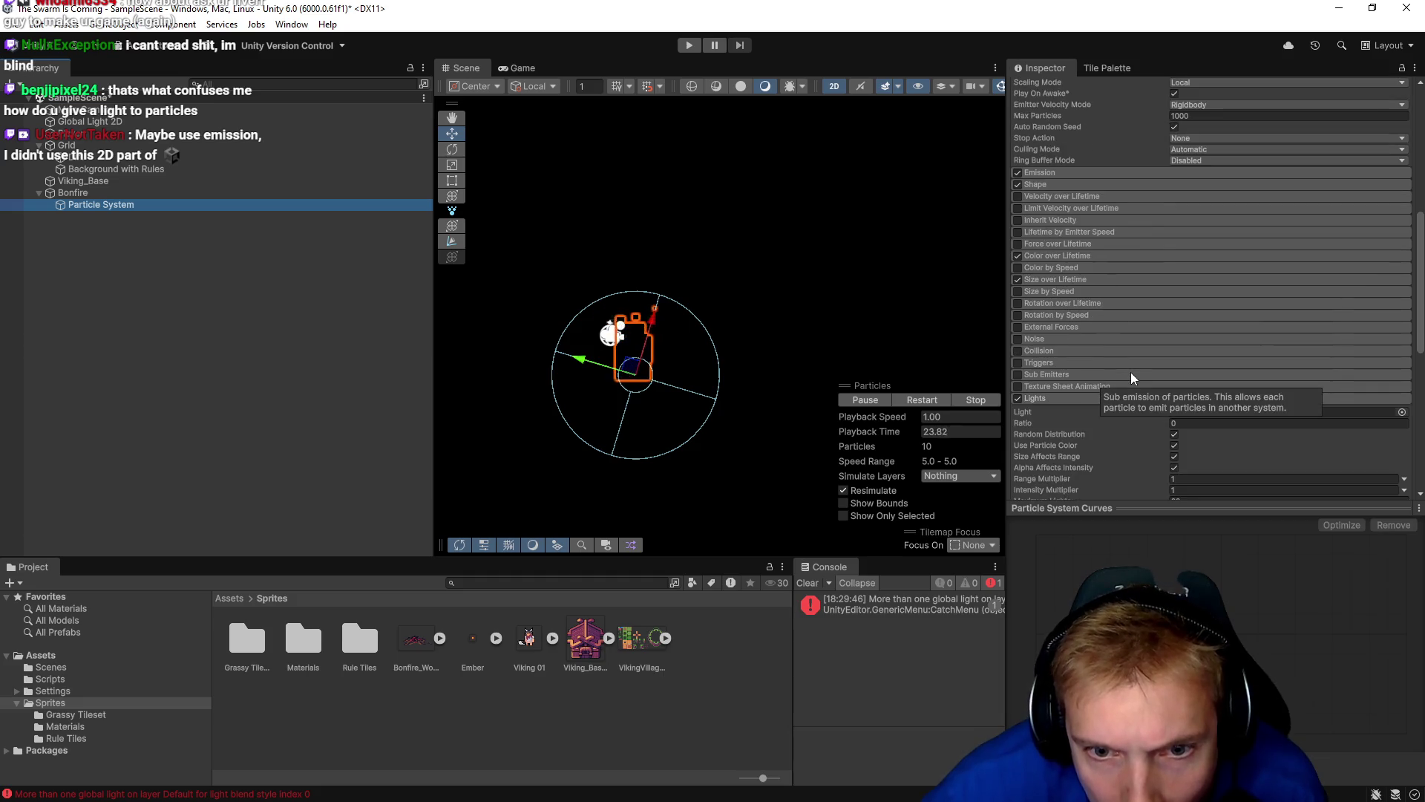
scroll(1130, 372, "down", 4)
left_click(1401, 292)
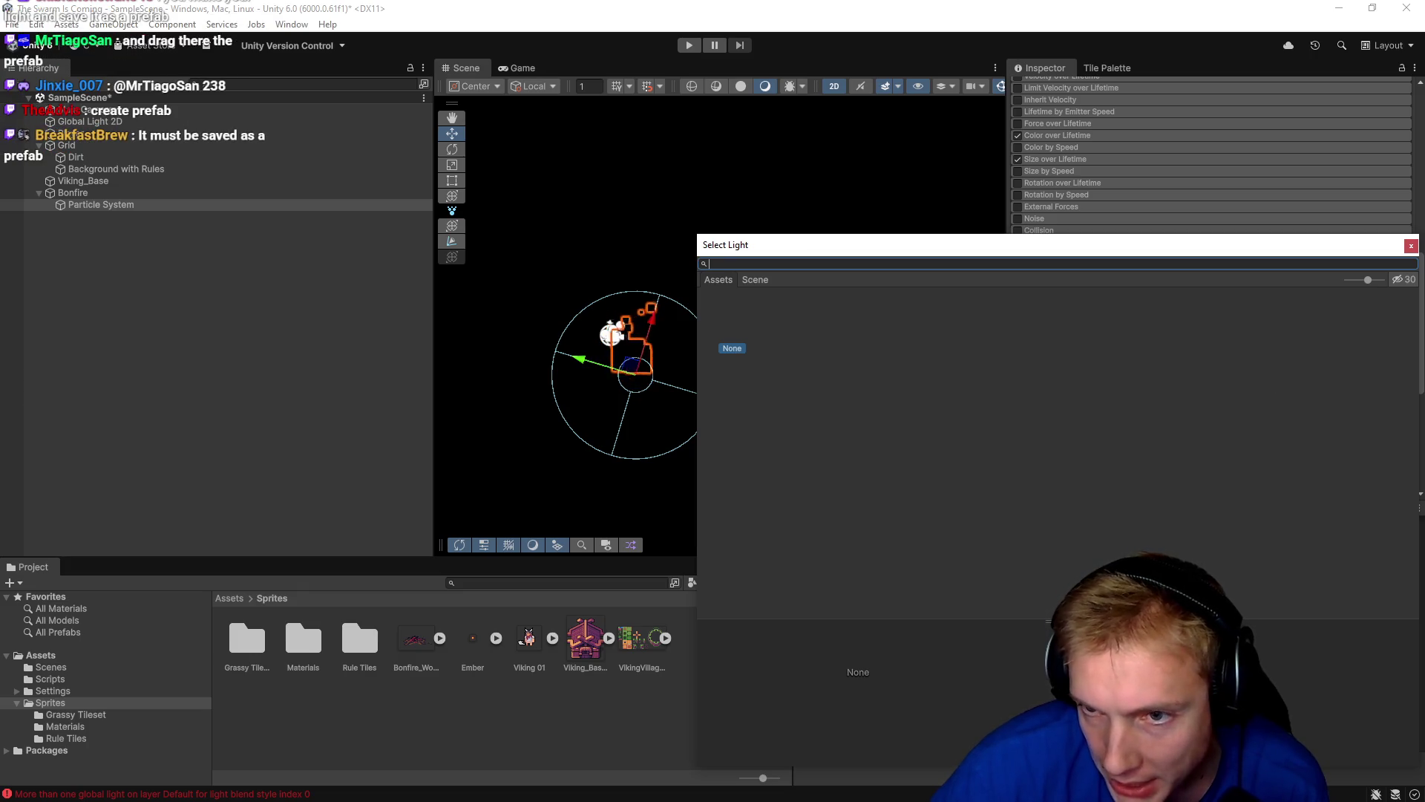
Close the Light picker and create a Spot Light 2D from the Hierarchy's Light menu.
left_click(1410, 246)
right_click(71, 291)
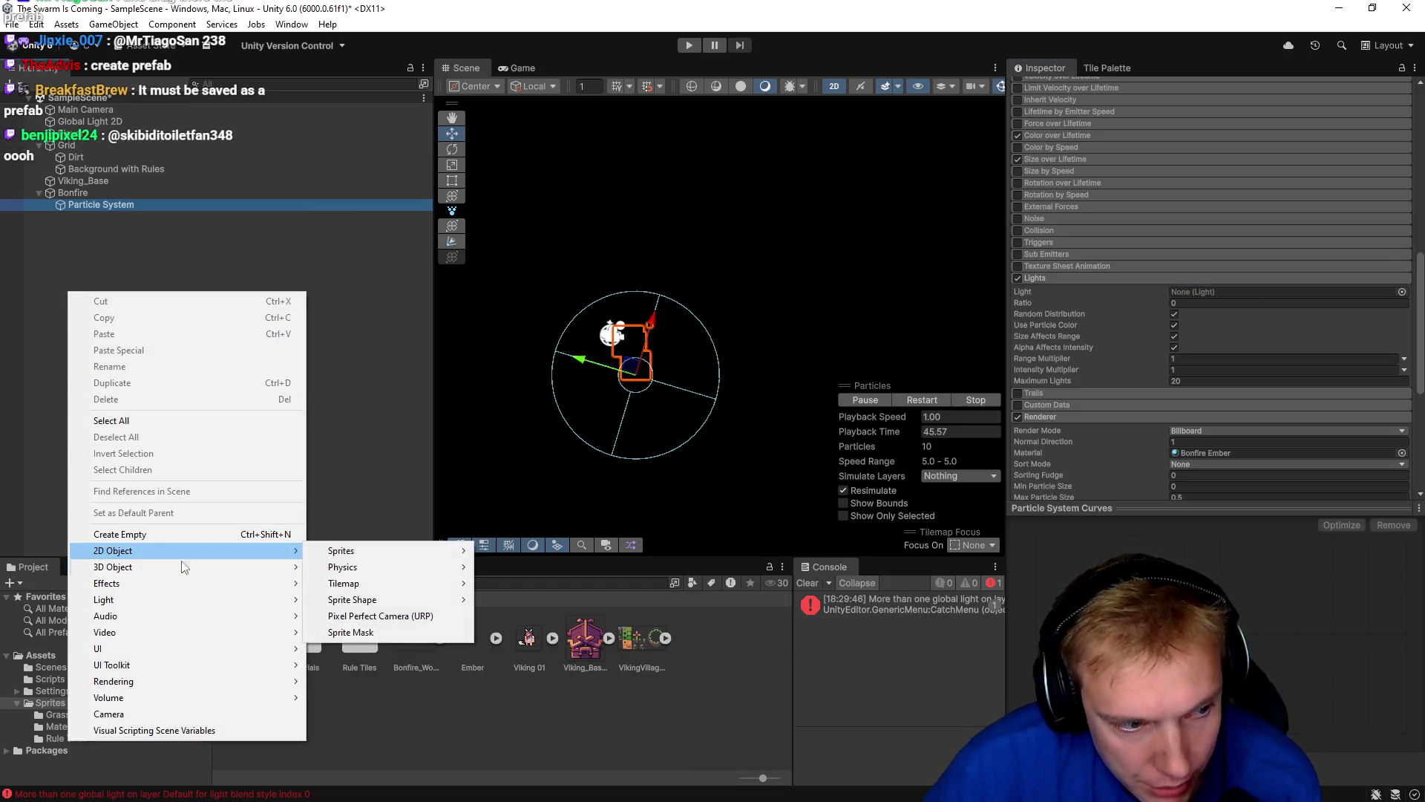
mouse_move(182, 598)
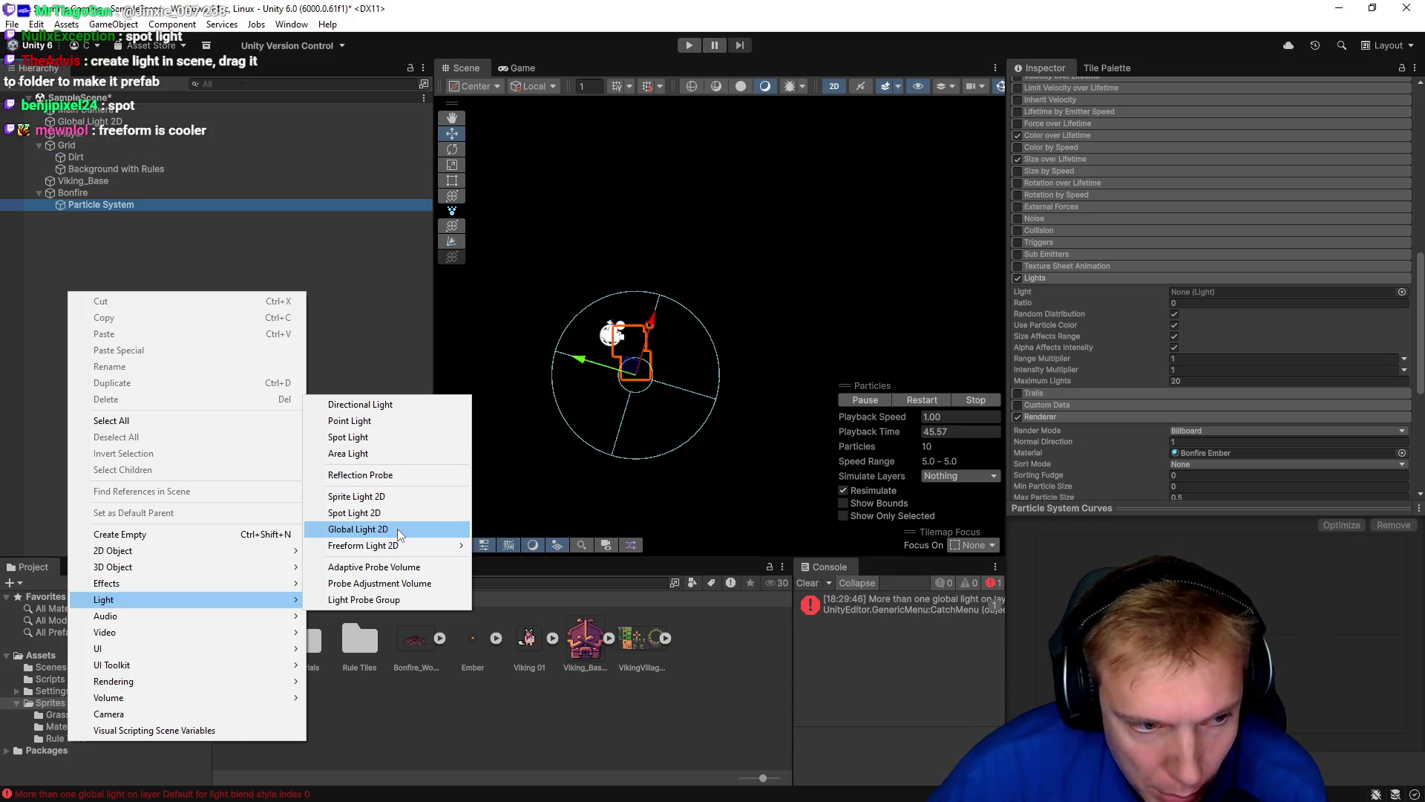
mouse_move(400, 546)
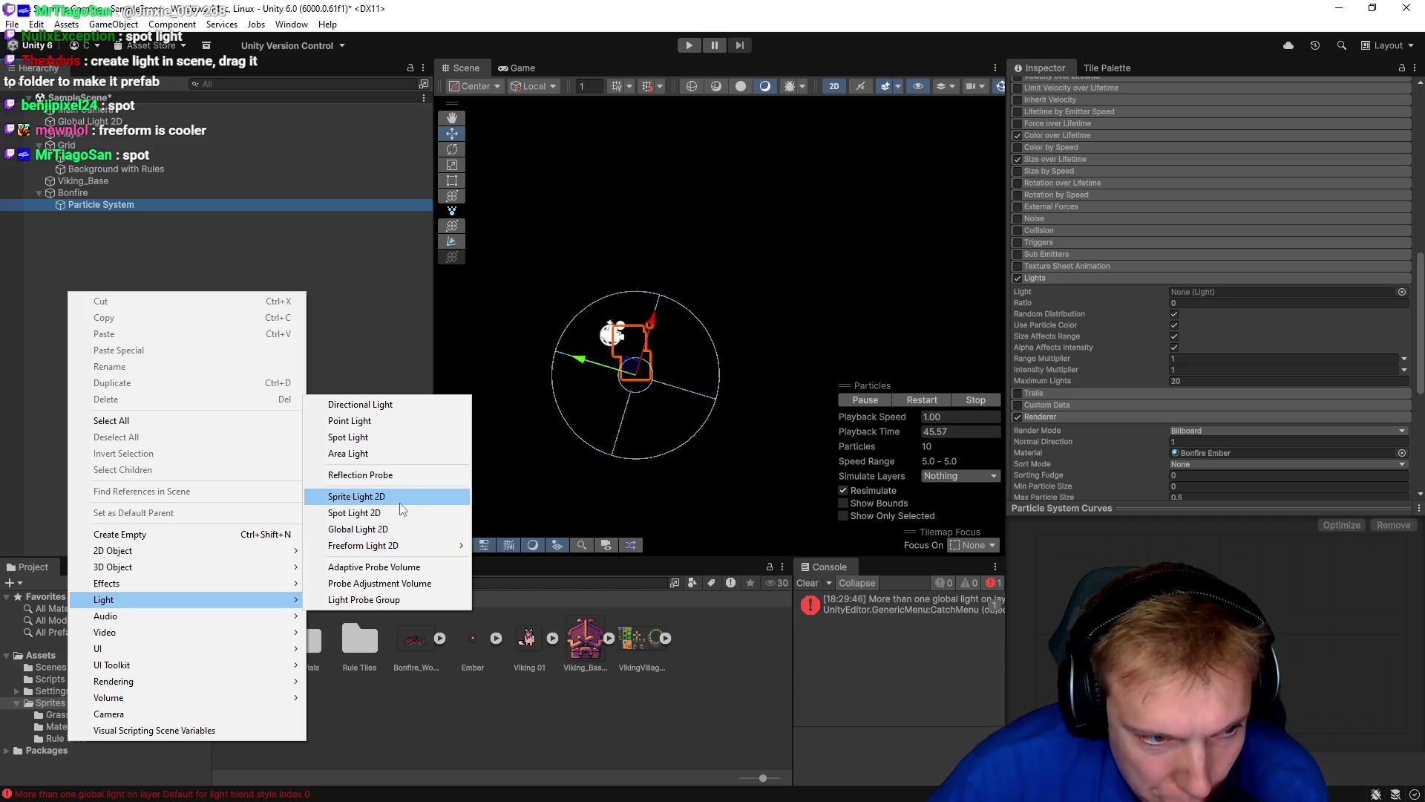
left_click(398, 513)
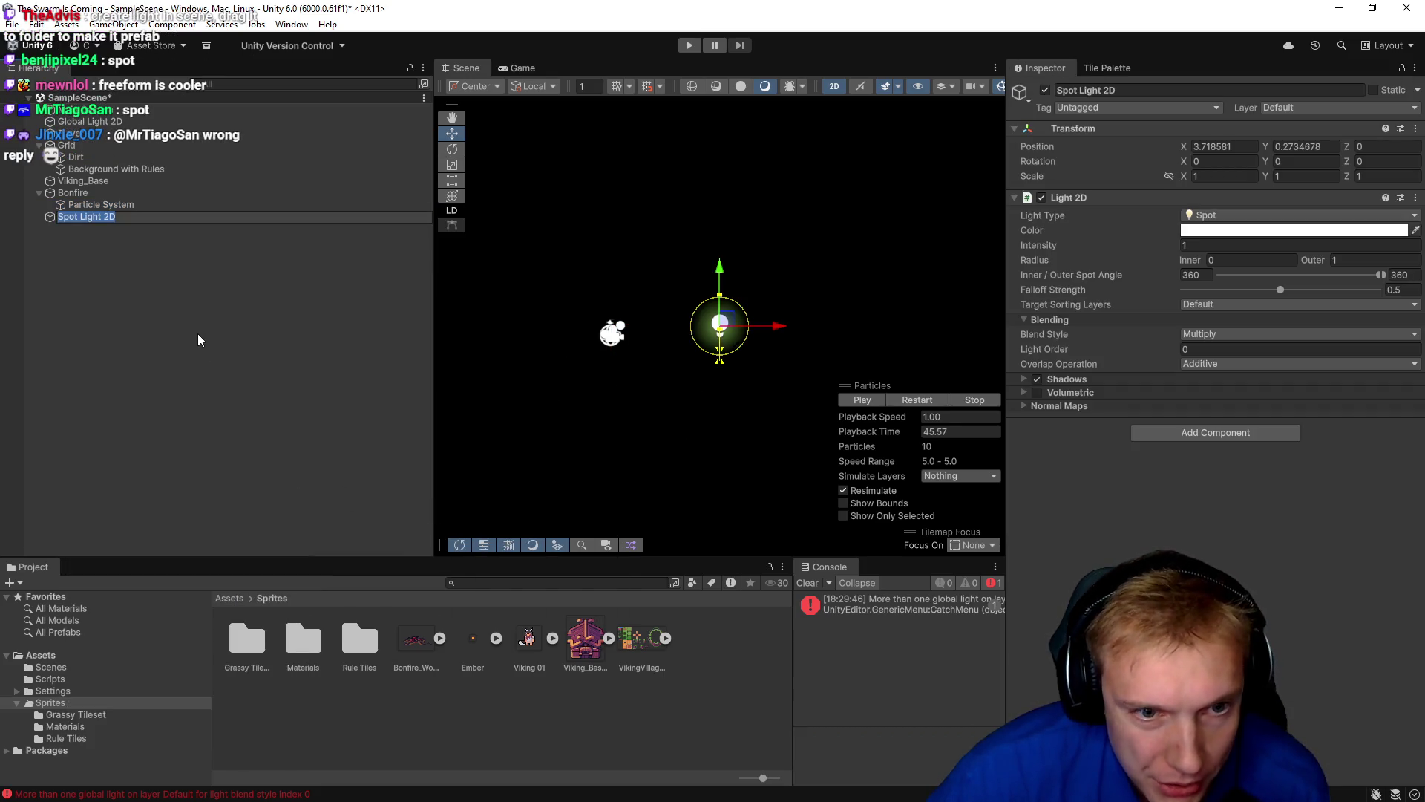
Move the Spot Light 2D onto the bonfire and save it as a prefab in Assets/Sprites.
left_click(696, 316)
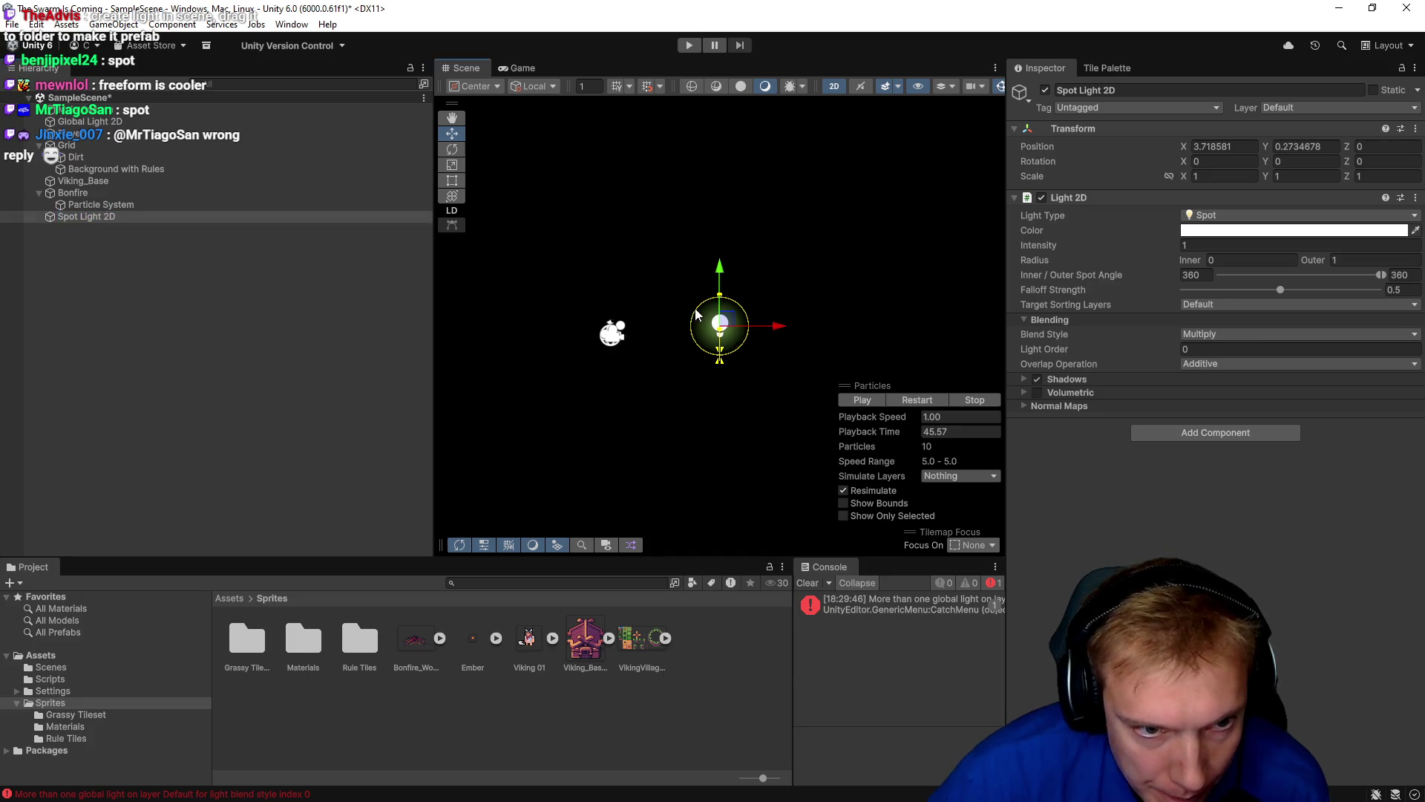
left_click(720, 324)
mouse_move(729, 324)
left_mouse_down()
mouse_move(686, 324)
mouse_move(634, 291)
mouse_move(636, 322)
mouse_move(677, 354)
mouse_move(657, 332)
mouse_move(613, 340)
mouse_move(617, 356)
mouse_move(624, 339)
left_mouse_up()
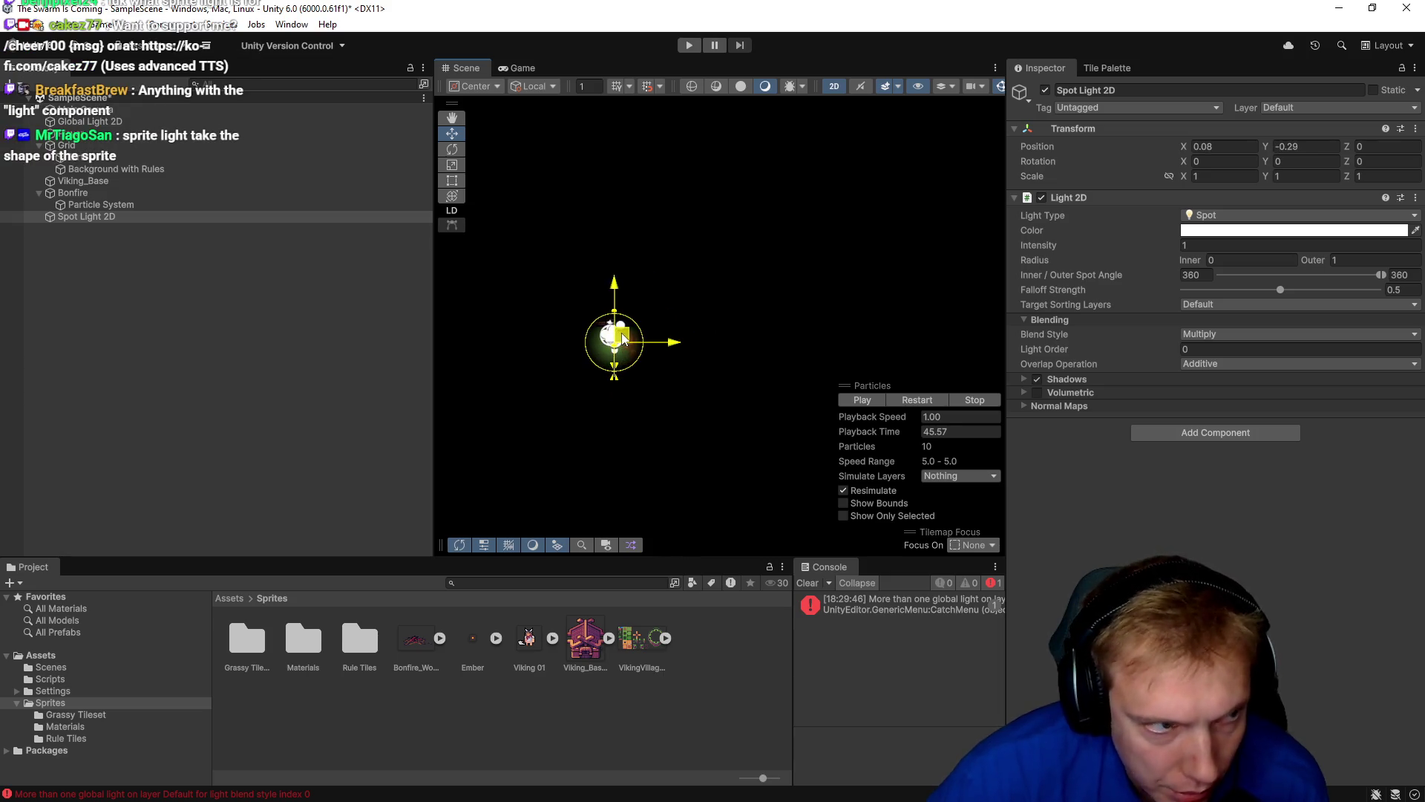
left_click_drag(59, 218, 378, 705)
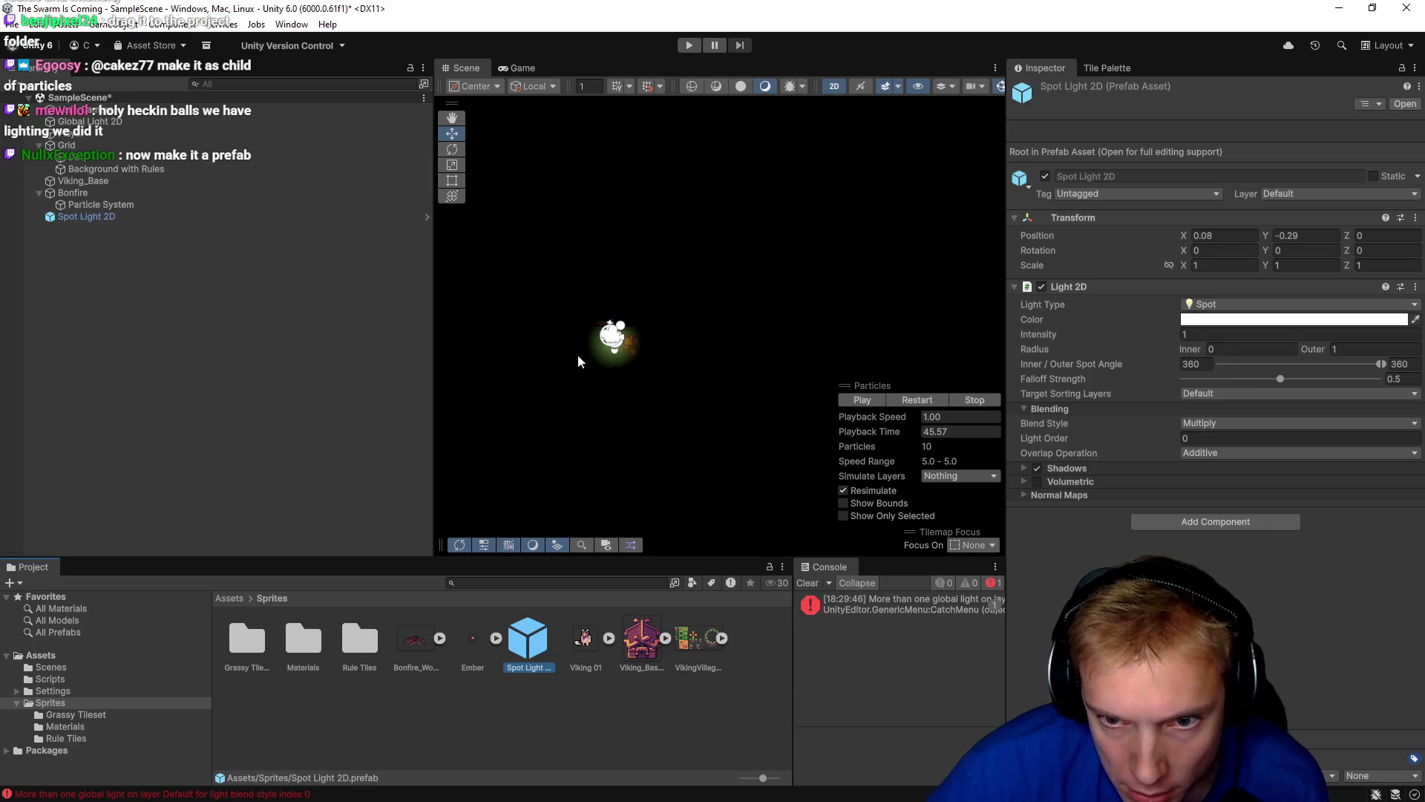
Raise the Spot Light 2D's Outer Radius from 1 to about 7.
left_click(84, 217)
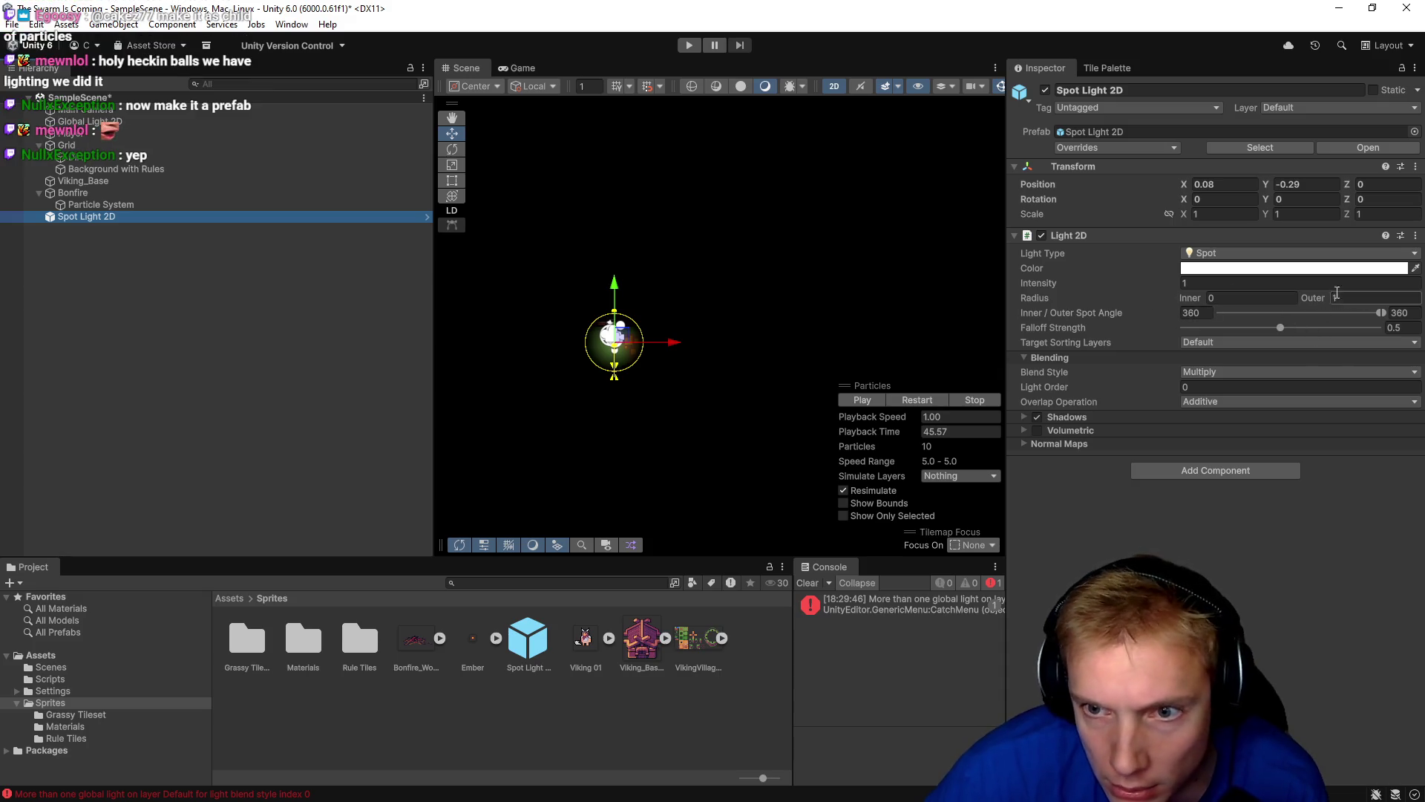
left_click_drag(1321, 297, 1348, 292)
Tint the Spot Light 2D warm off-white FFF8F0 after trying yellow and orange.
left_click(1222, 268)
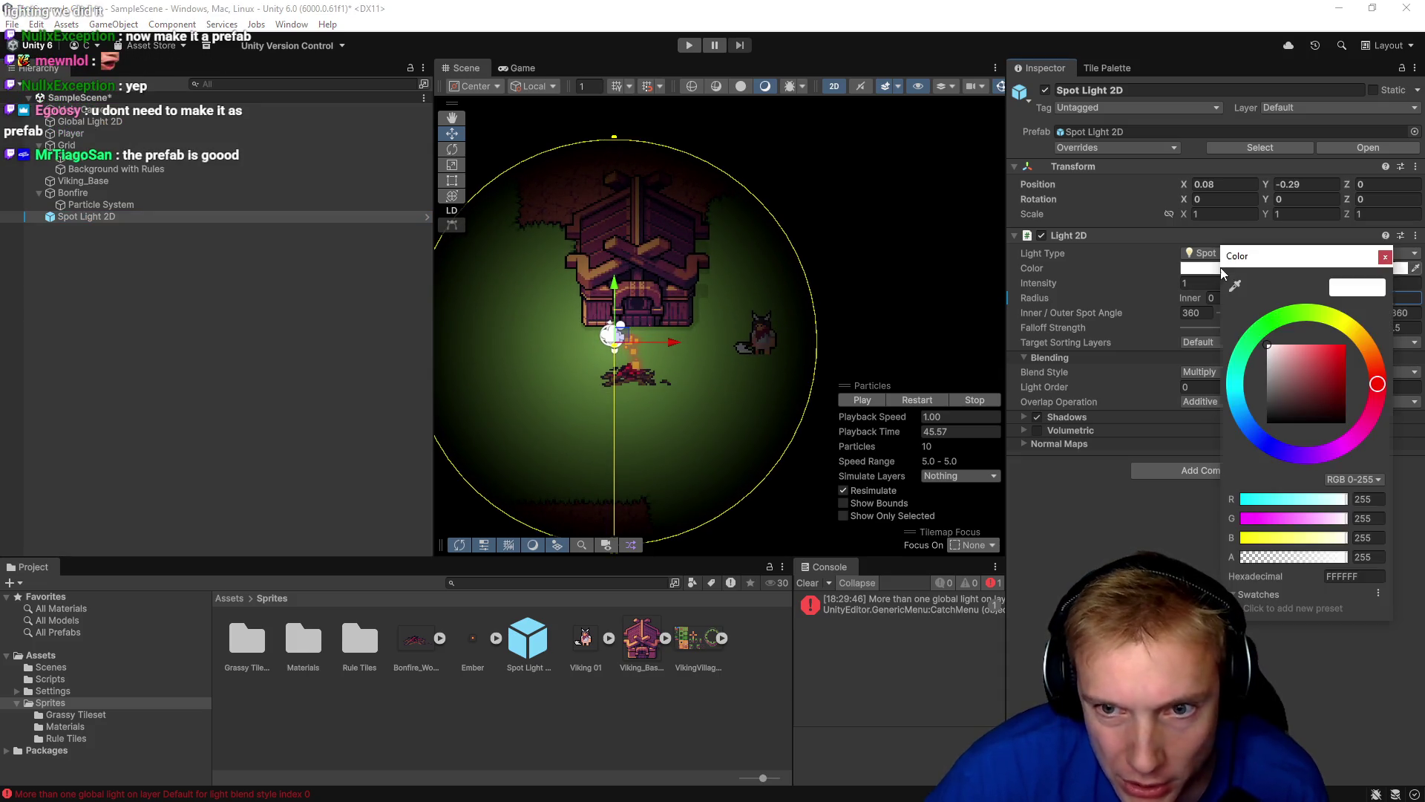
left_click(1353, 330)
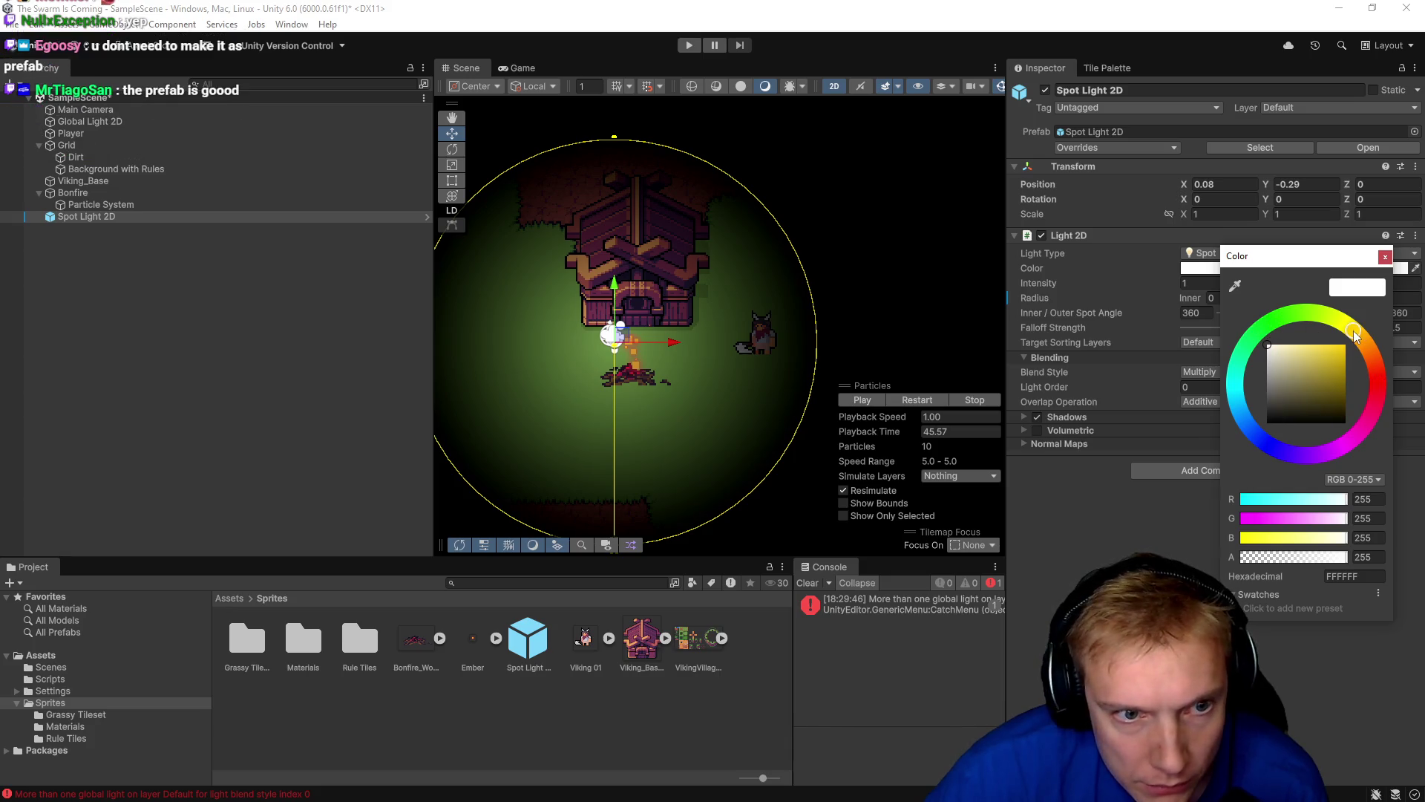
left_click(1323, 343)
mouse_move(1326, 336)
left_mouse_down()
mouse_move(1308, 331)
mouse_move(1372, 353)
mouse_move(1384, 374)
mouse_move(1307, 308)
mouse_move(1344, 318)
mouse_move(1392, 392)
left_mouse_up()
left_click_drag(1395, 457, 1373, 345)
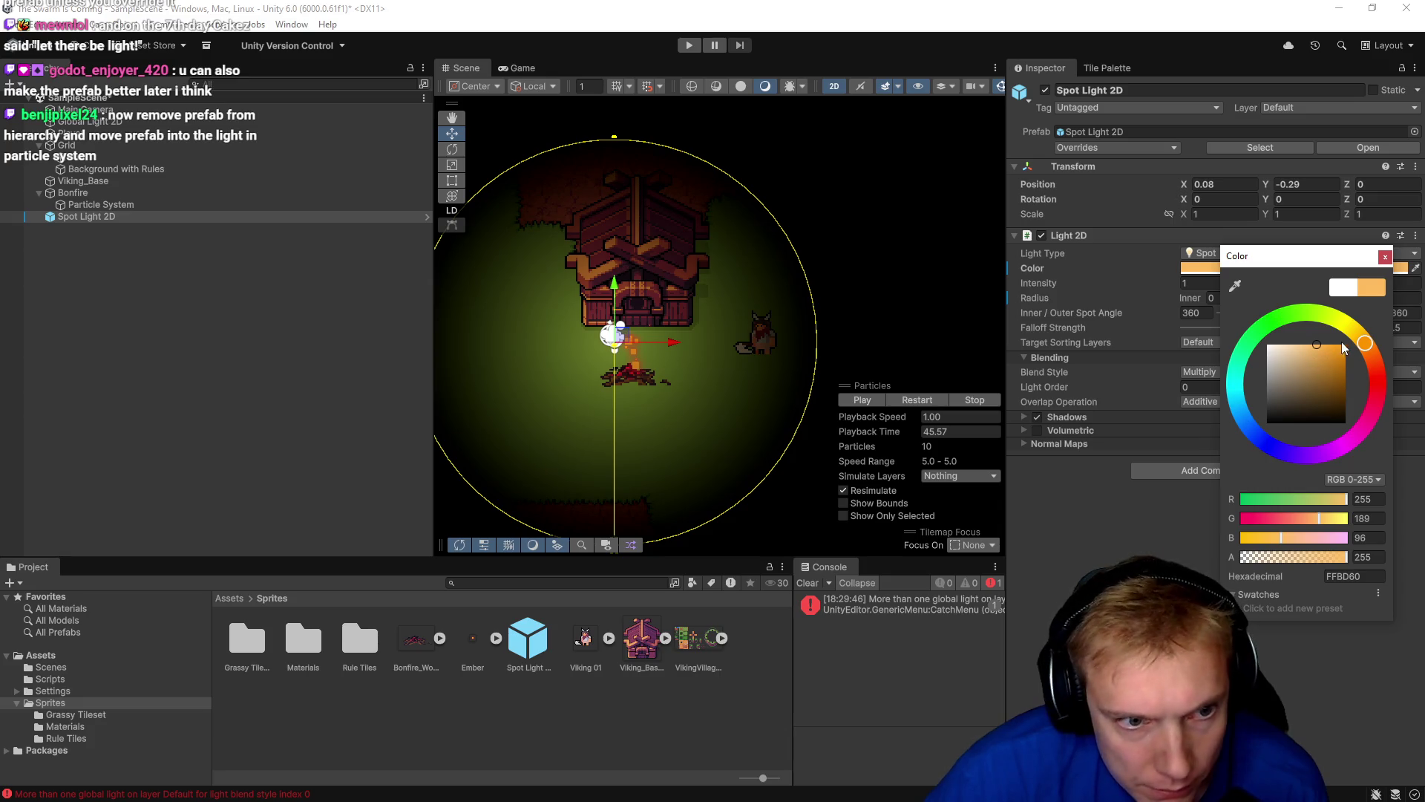
mouse_move(1317, 346)
left_mouse_down()
mouse_move(1337, 343)
mouse_move(1265, 326)
left_mouse_up()
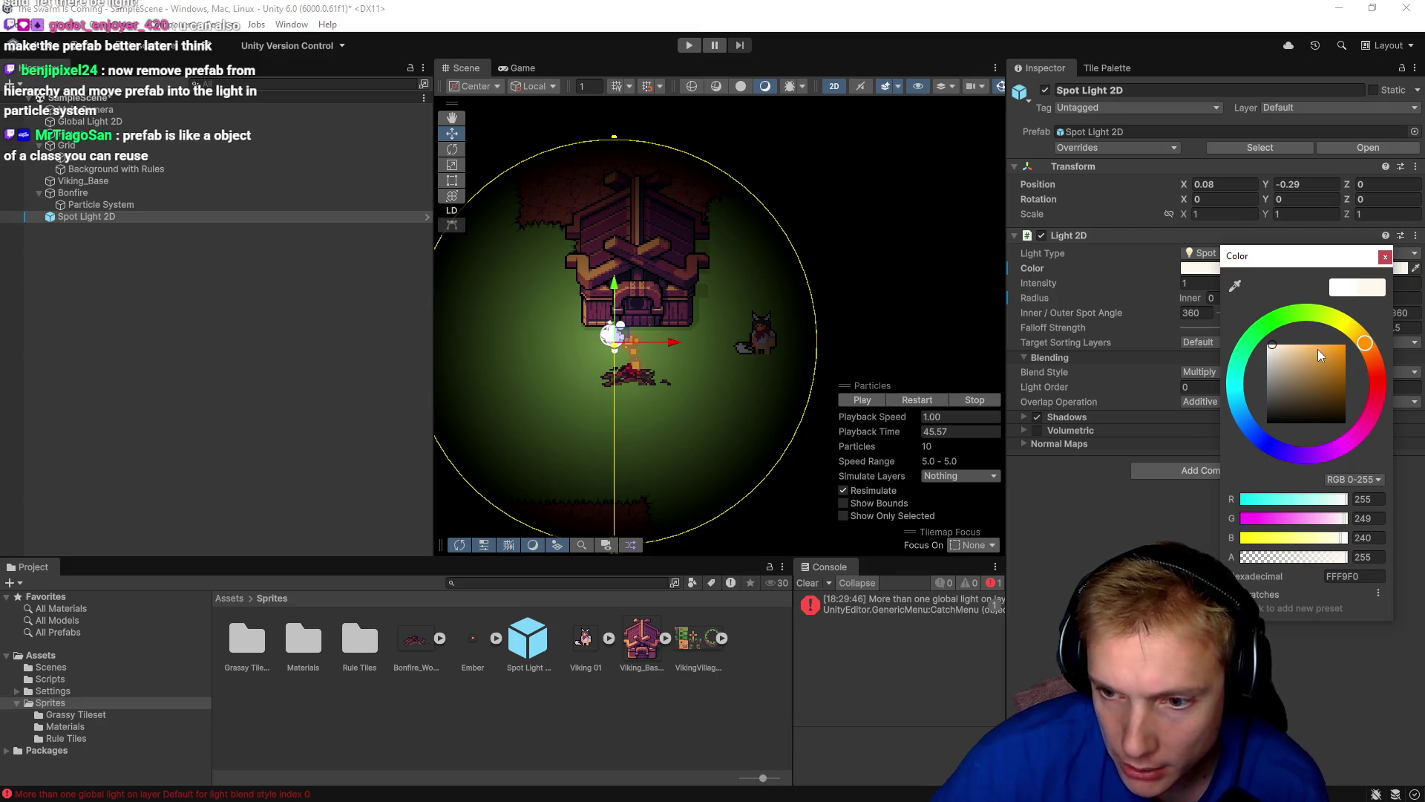
left_click(1386, 256)
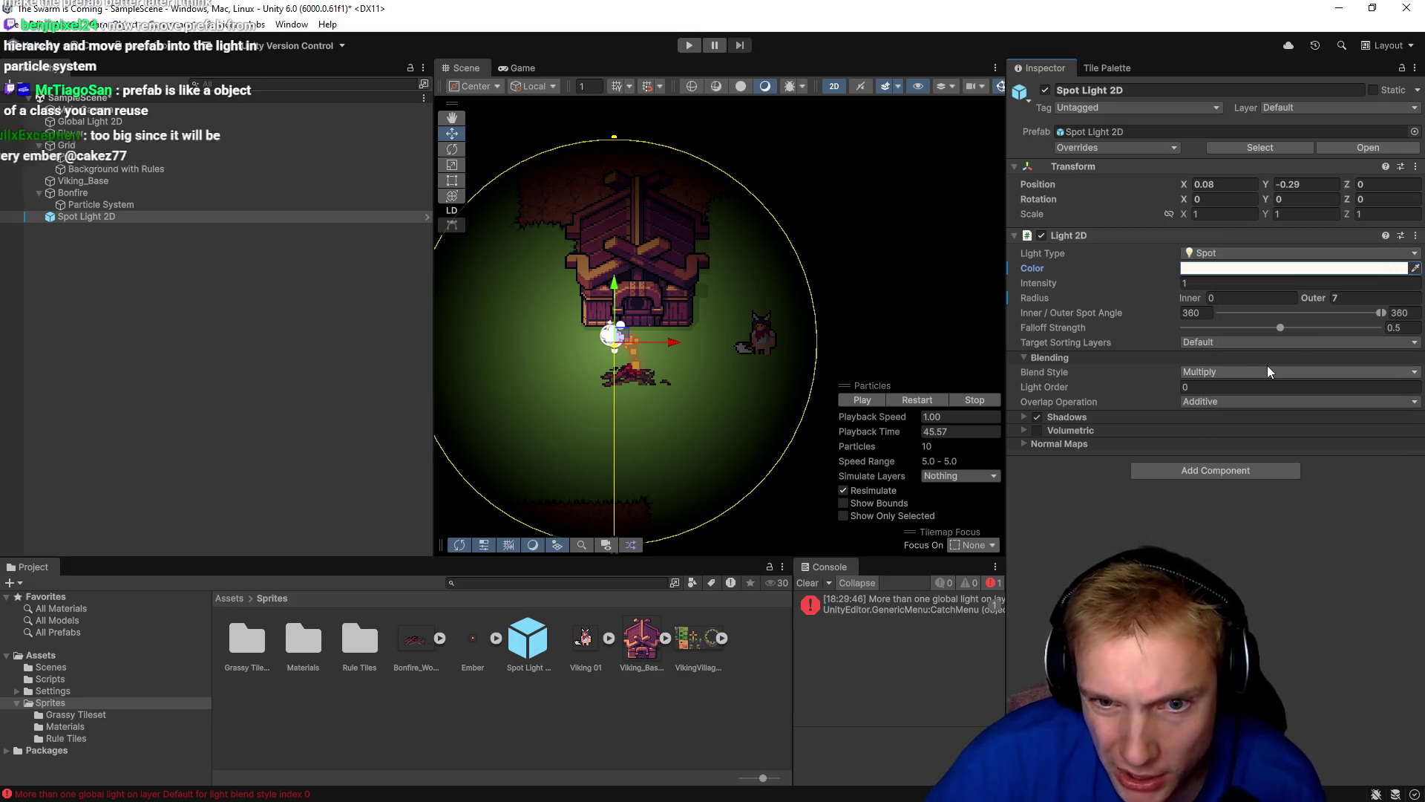
left_click(1222, 373)
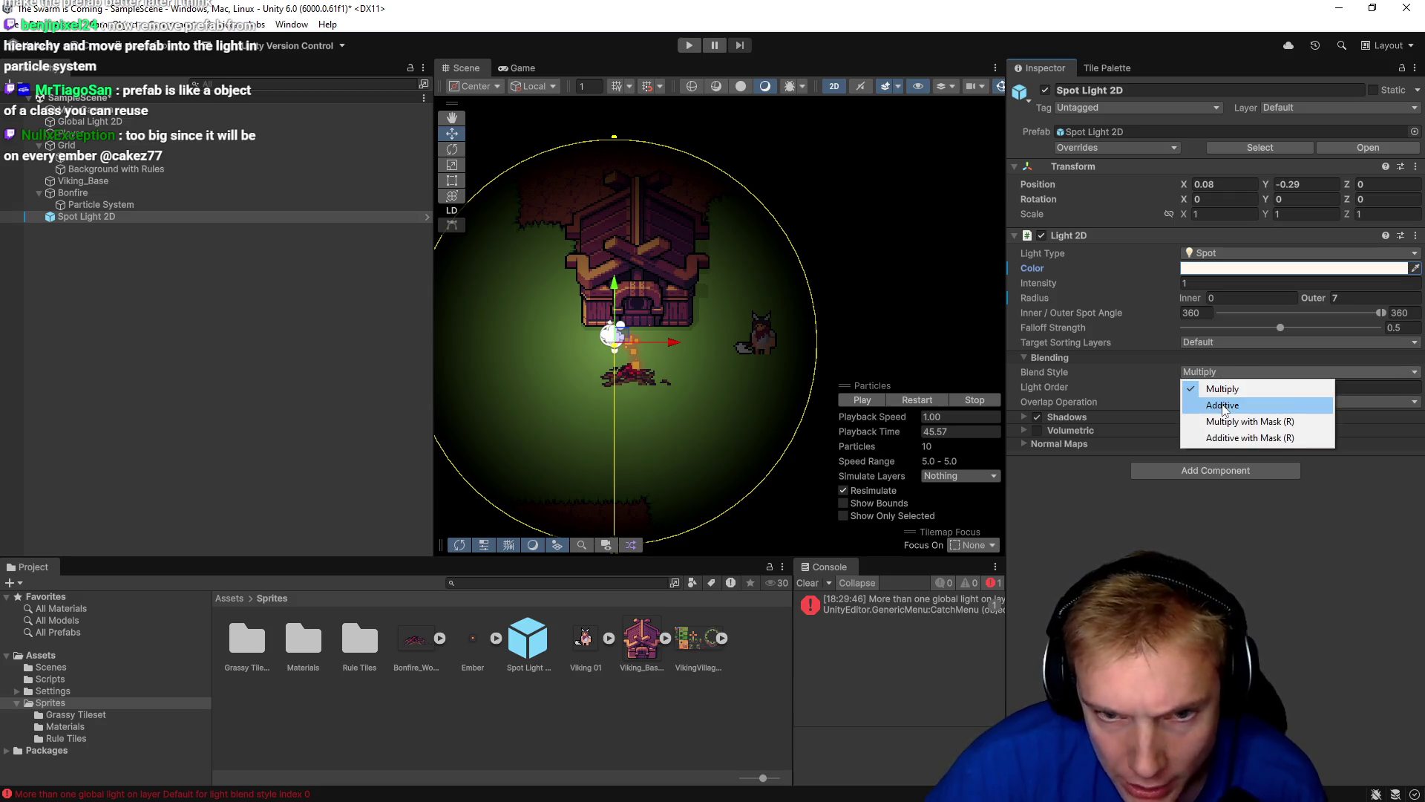
left_click(1223, 406)
left_click(1232, 373)
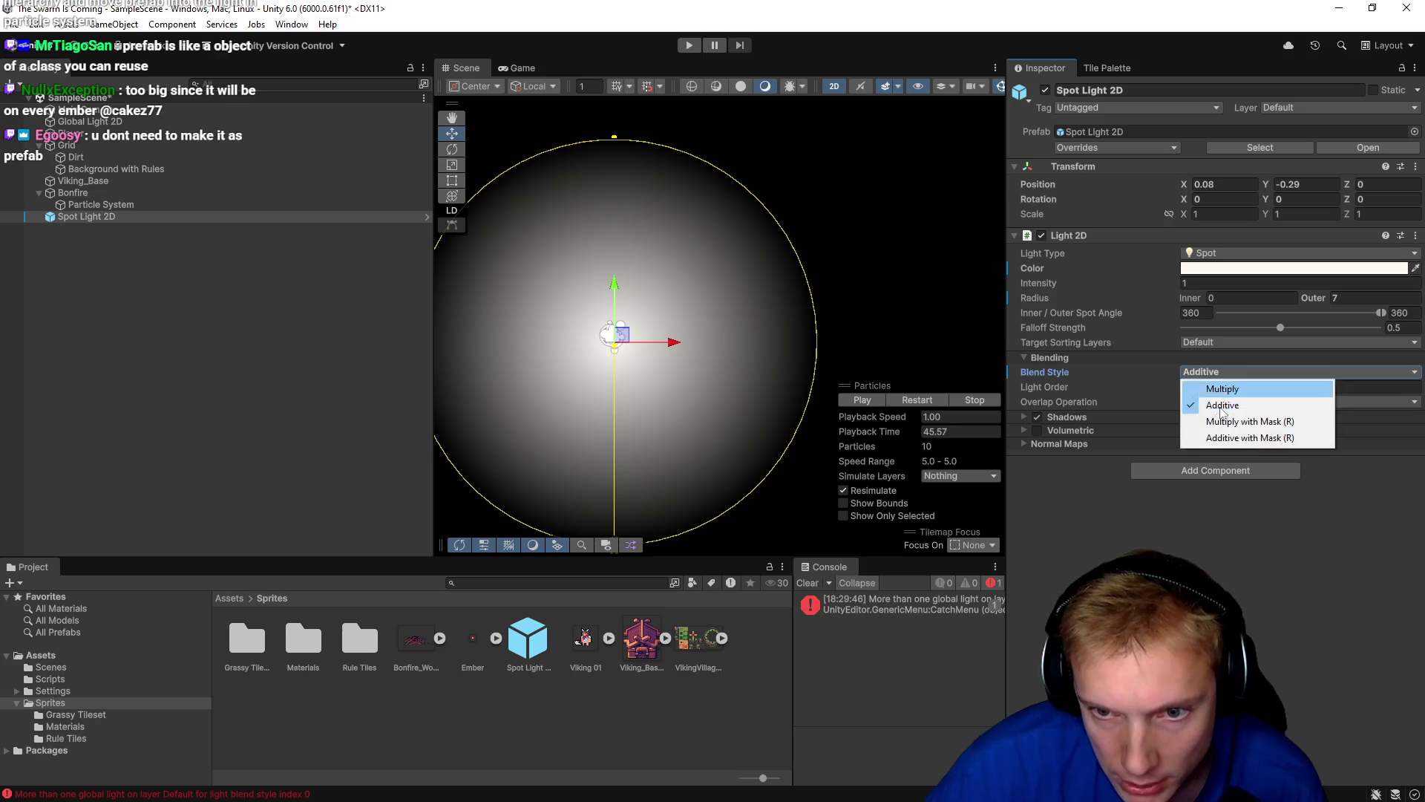
left_click(1233, 421)
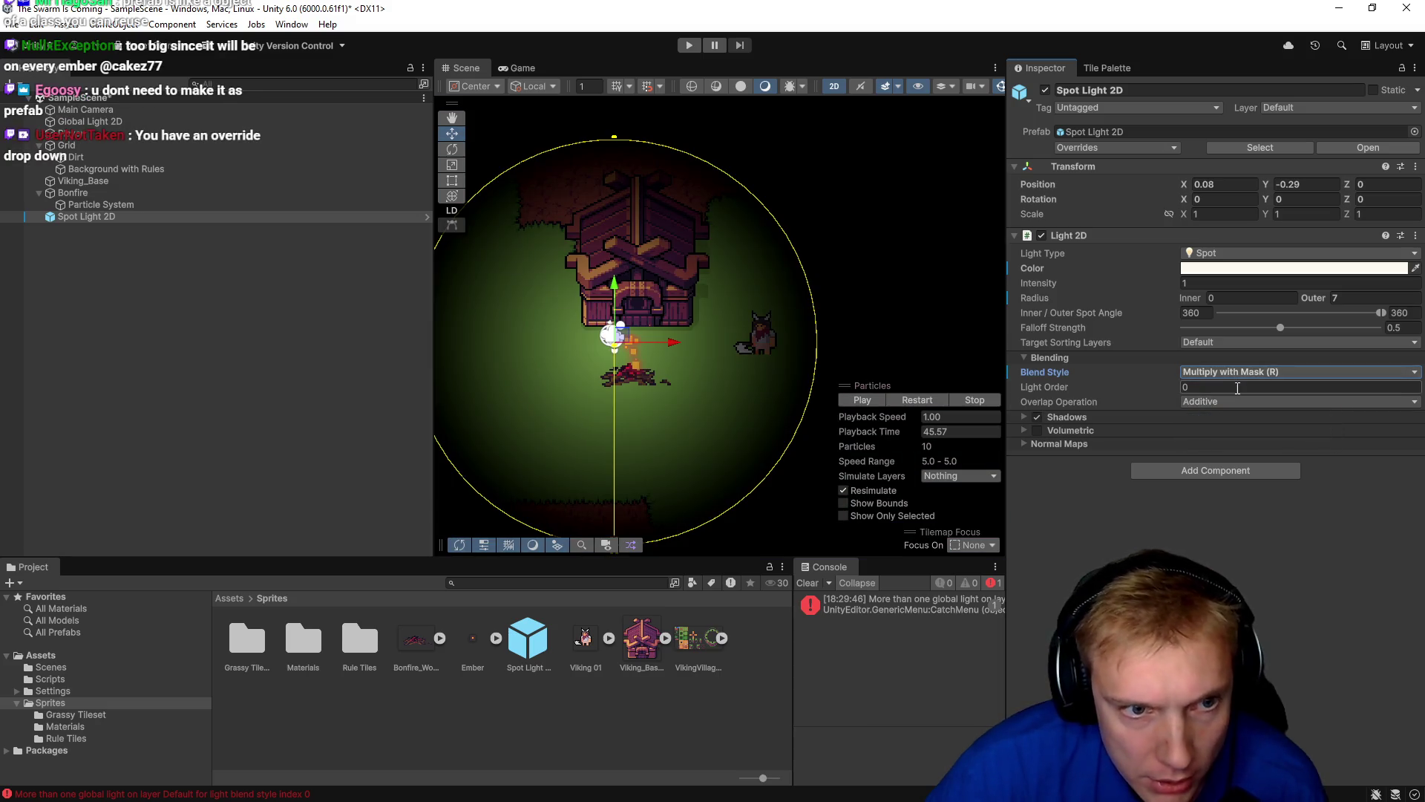
left_click(1240, 373)
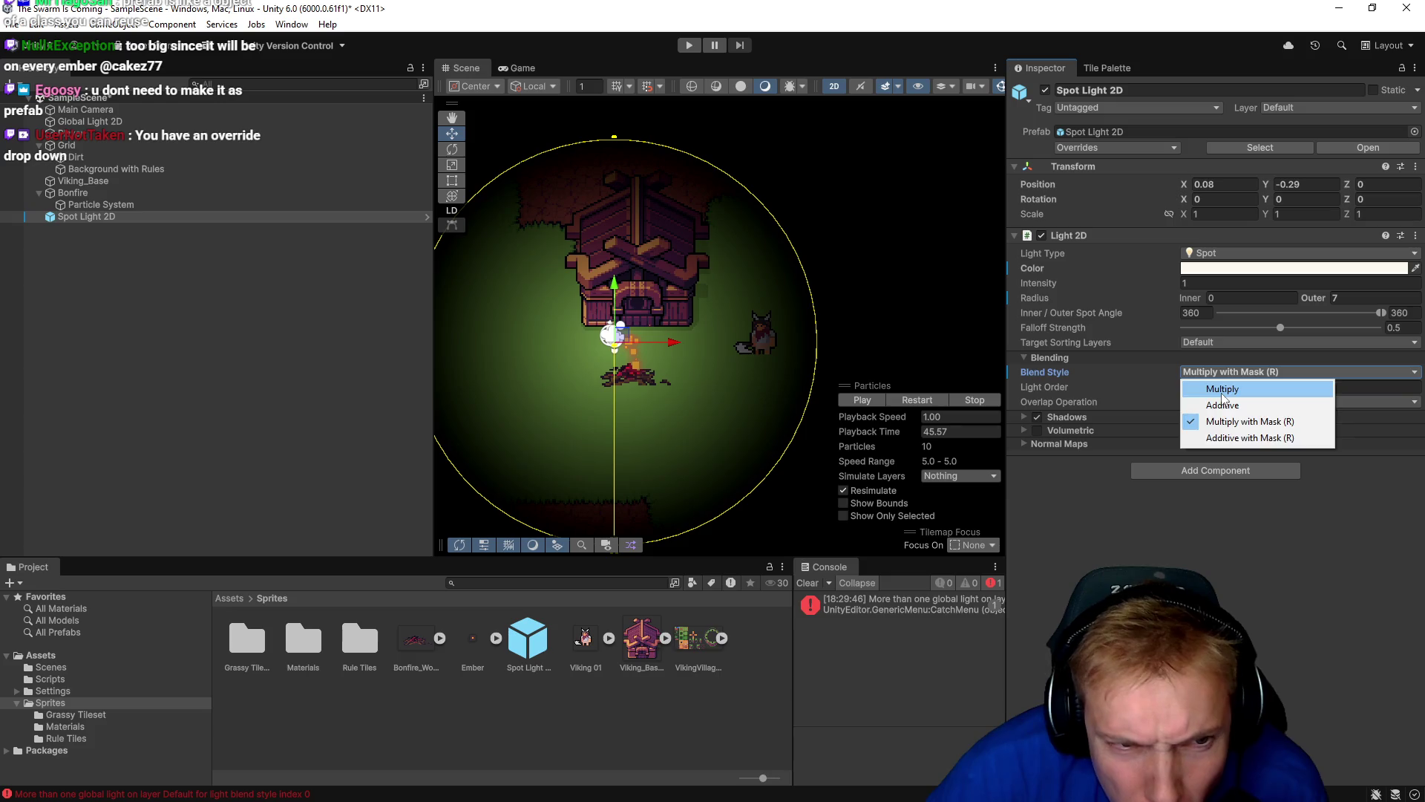
left_click(1222, 394)
left_click(1228, 371)
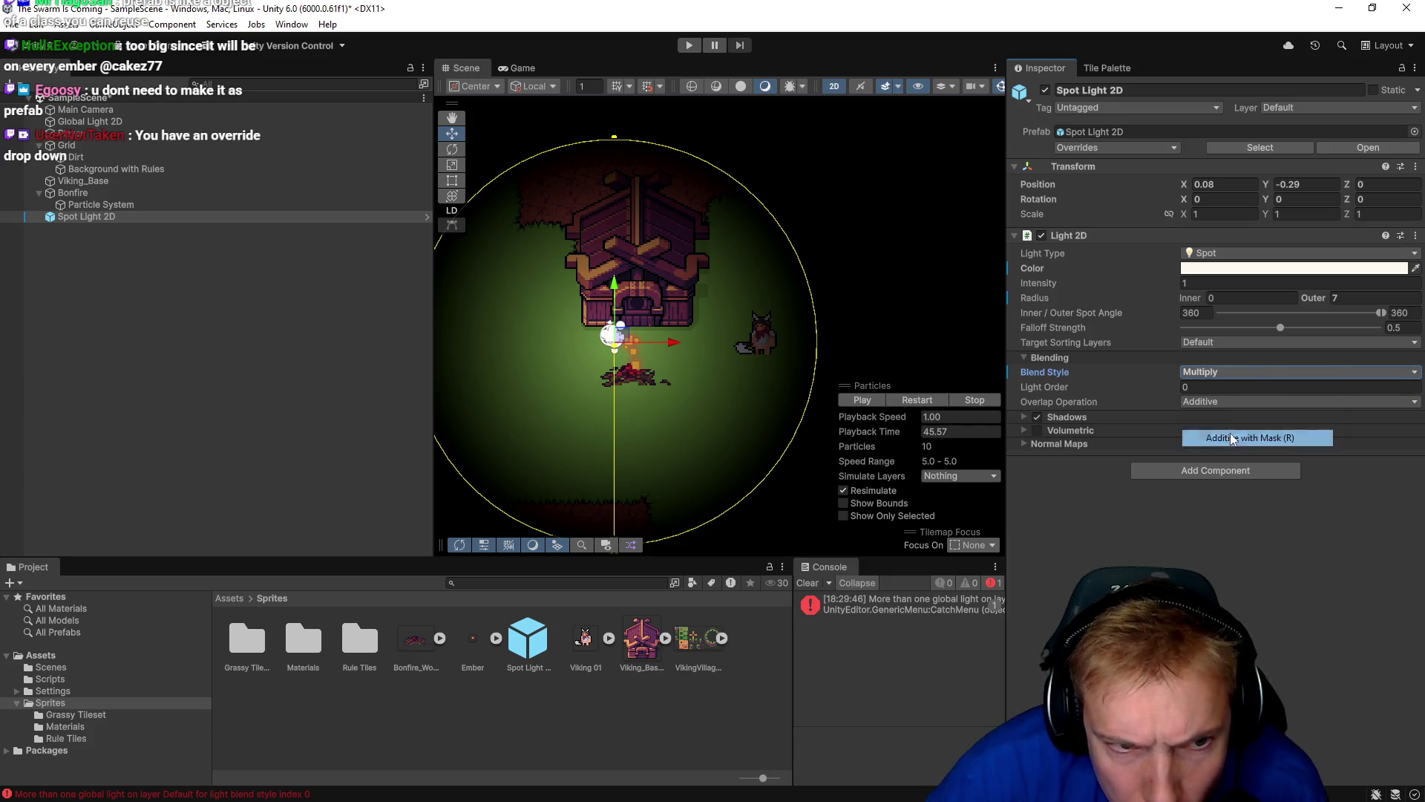
left_click(1232, 438)
left_click(1218, 372)
left_click(1222, 388)
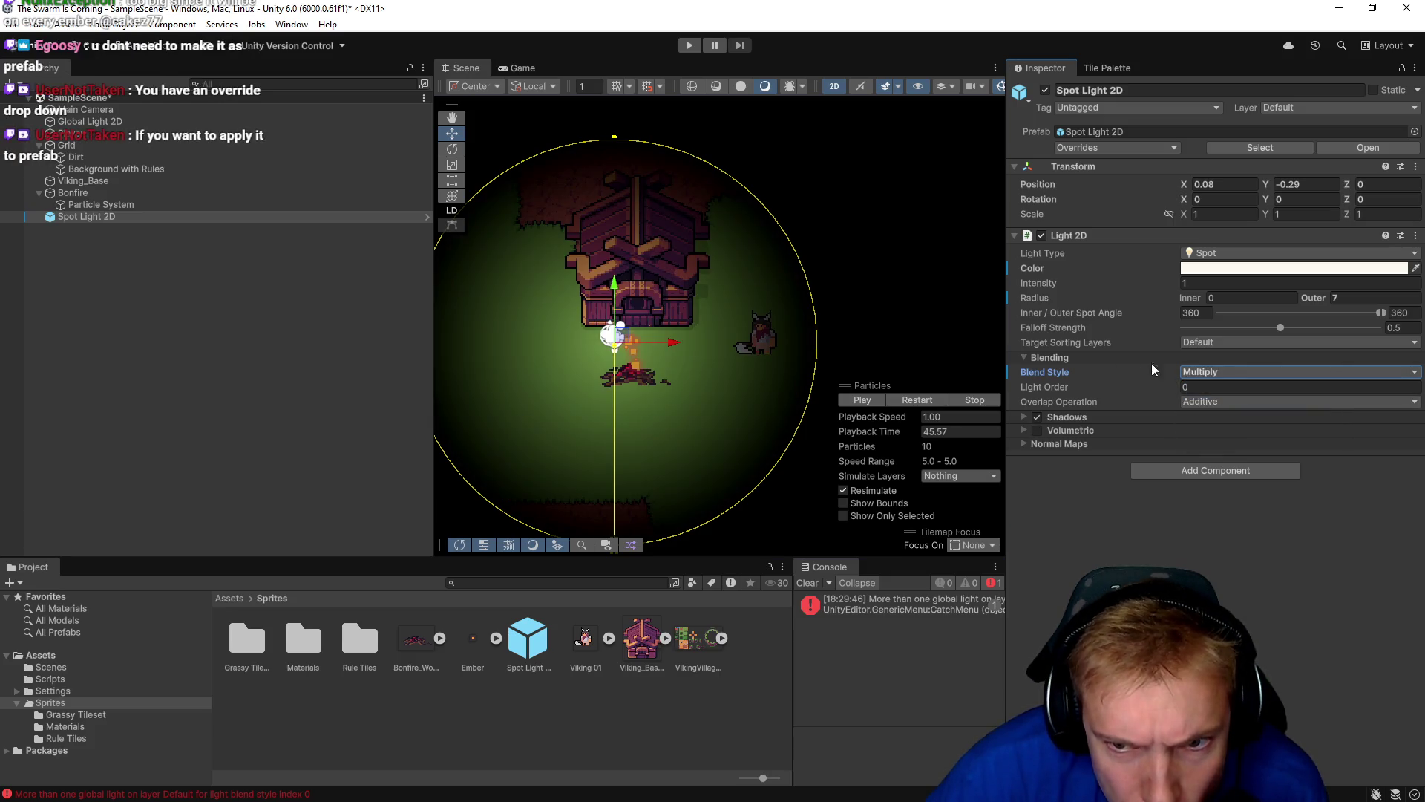
left_click(1239, 399)
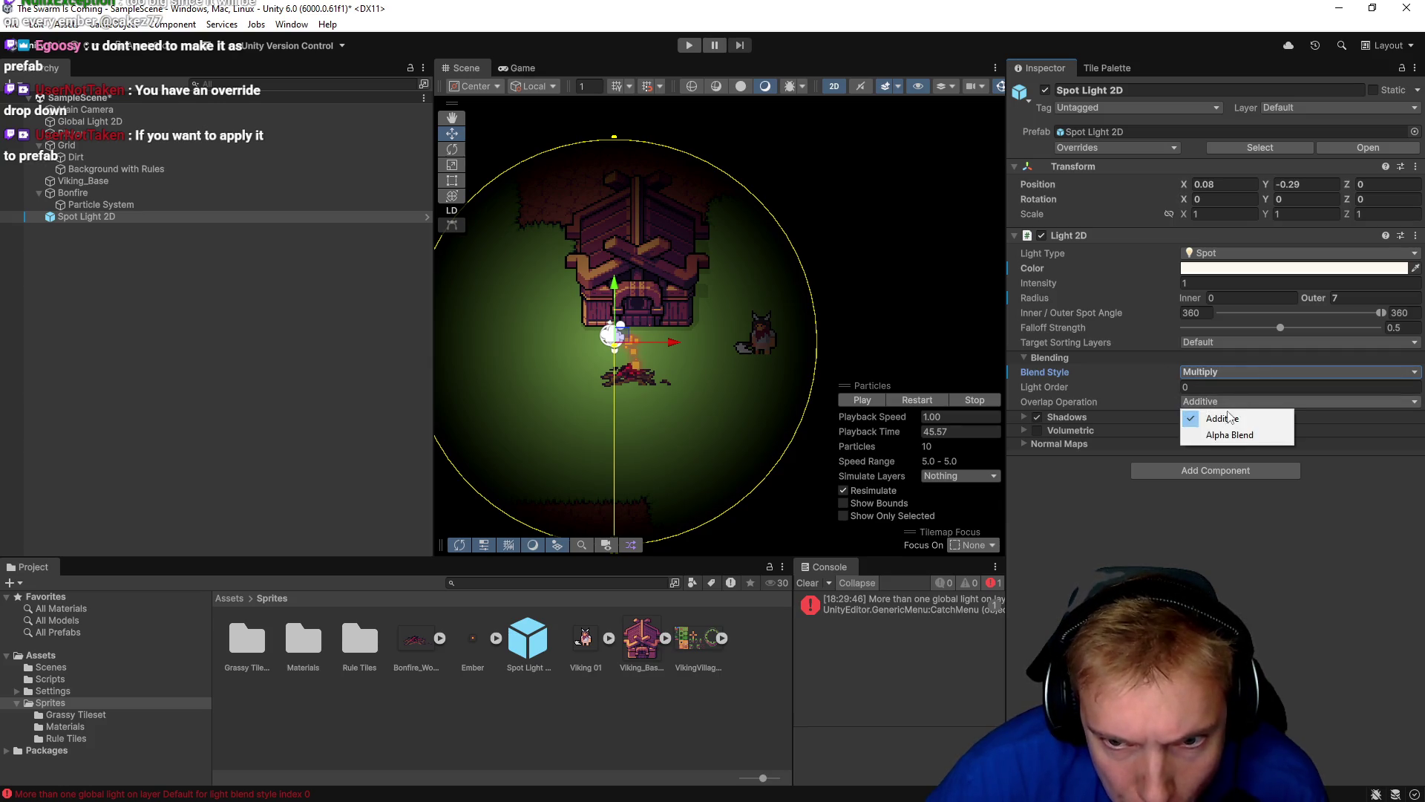
left_click(1219, 435)
left_click(1204, 401)
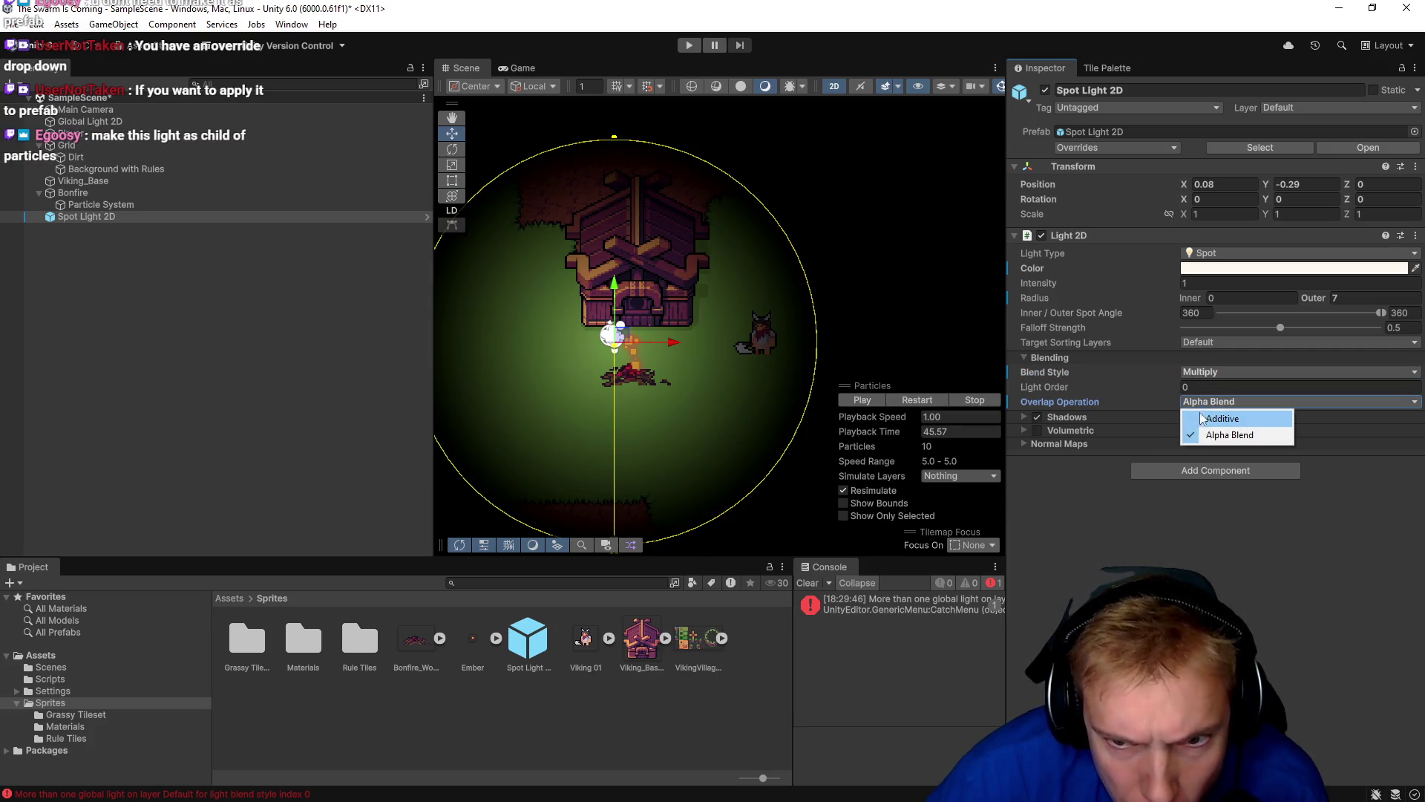
left_click(1212, 417)
left_click(1218, 403)
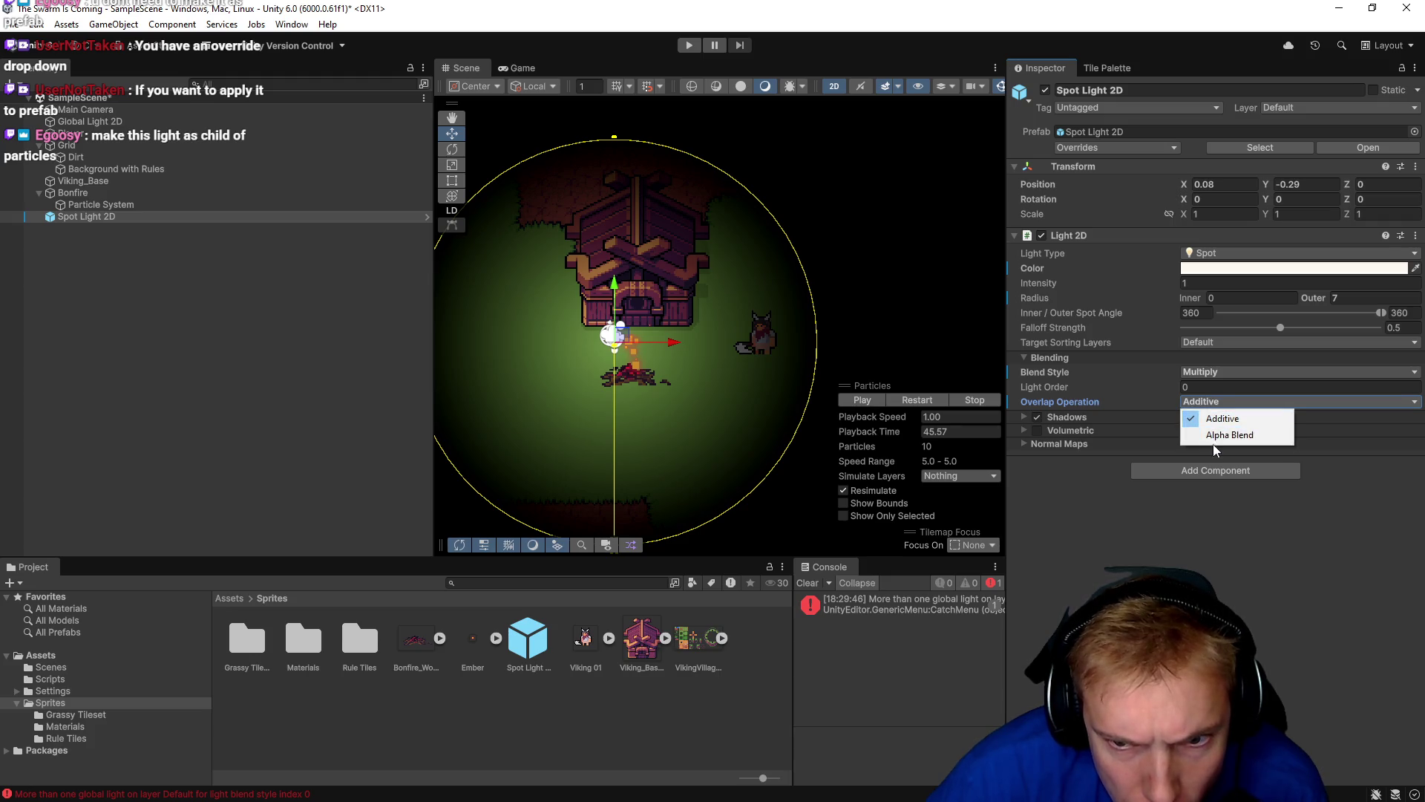
left_click(1214, 437)
left_click(1222, 405)
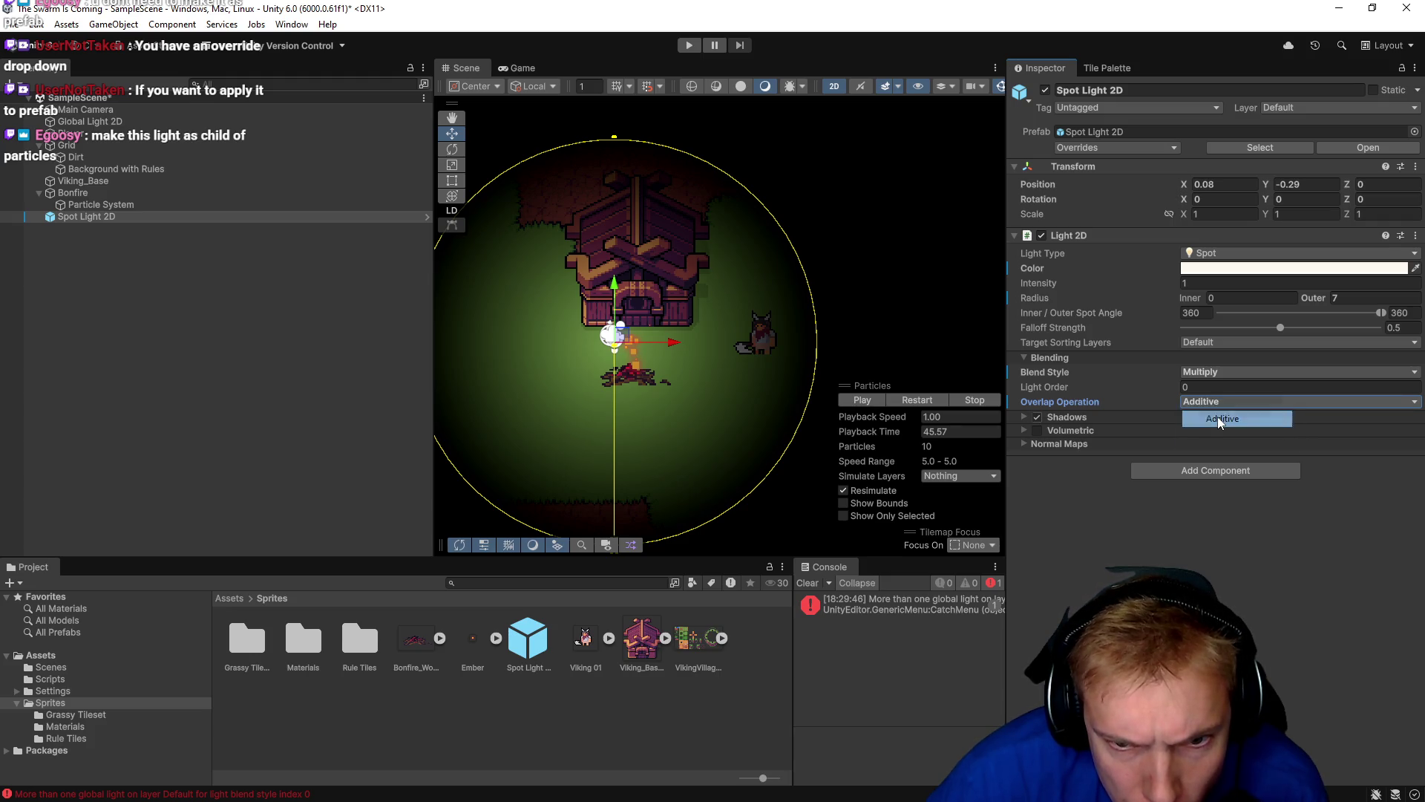
left_click(1217, 417)
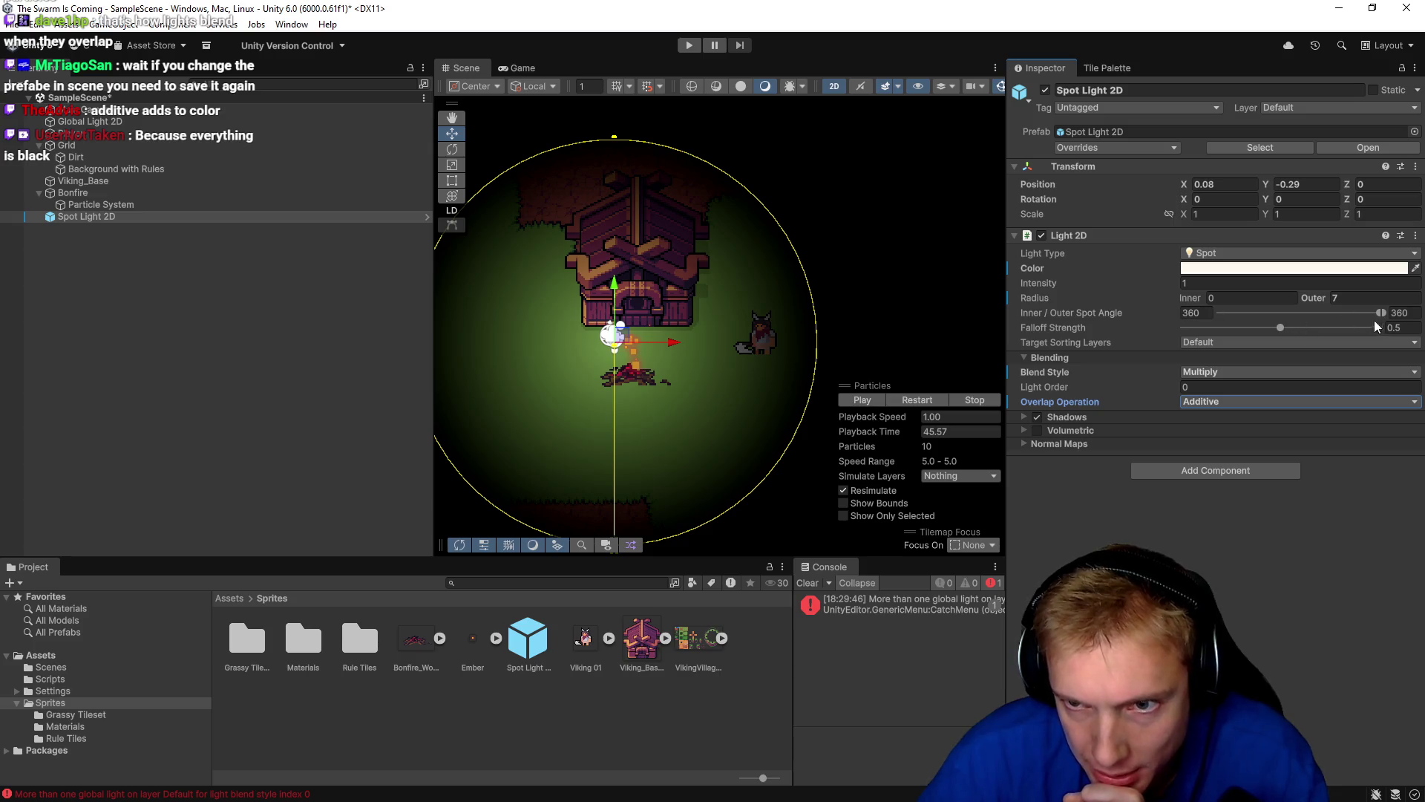
Set the Spot Light 2D's Falloff Strength to 0.397 and Intensity to 1.19, keeping it 360°.
mouse_move(1379, 312)
left_mouse_down()
mouse_move(1328, 319)
mouse_move(1382, 334)
left_mouse_up()
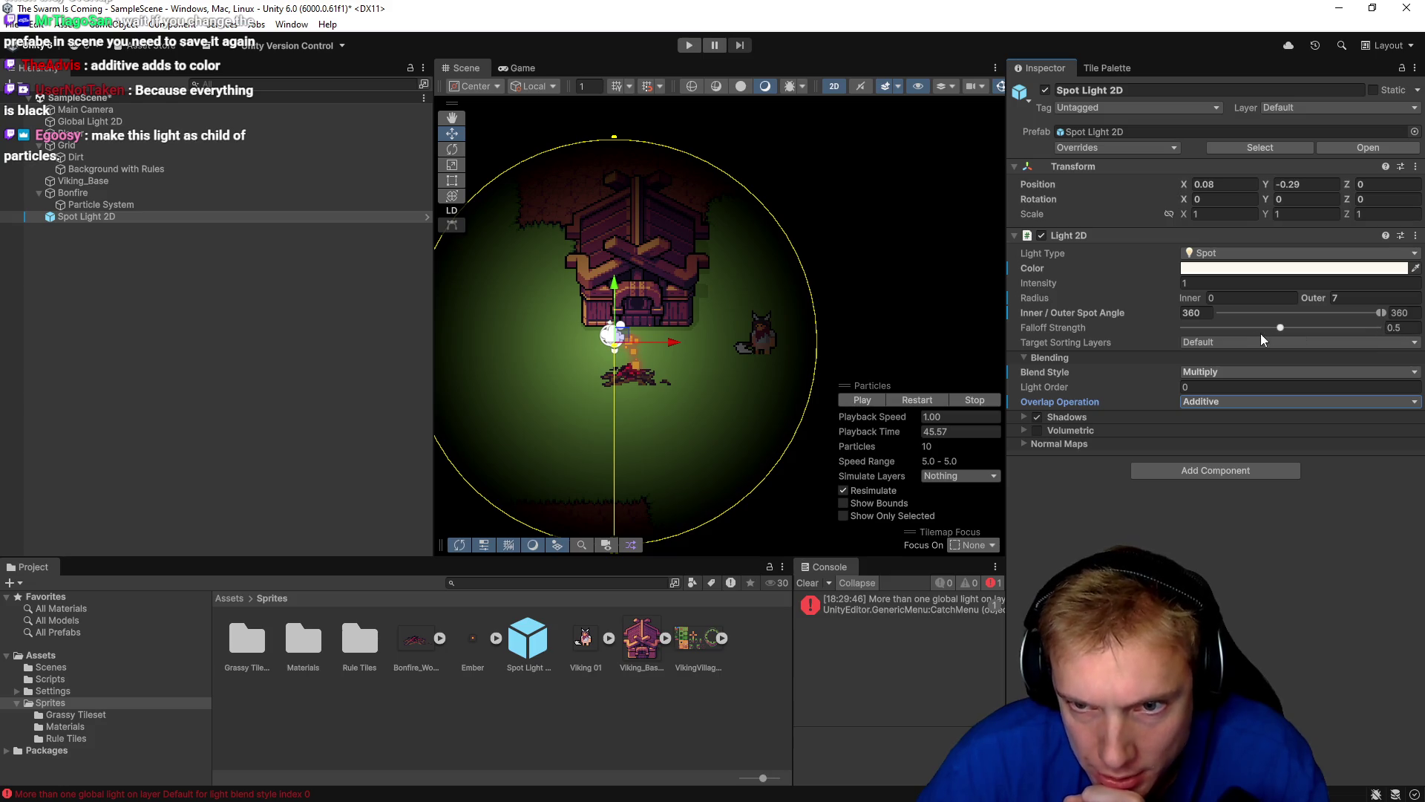
mouse_move(1281, 327)
left_mouse_down()
mouse_move(1246, 331)
mouse_move(1263, 331)
left_mouse_up()
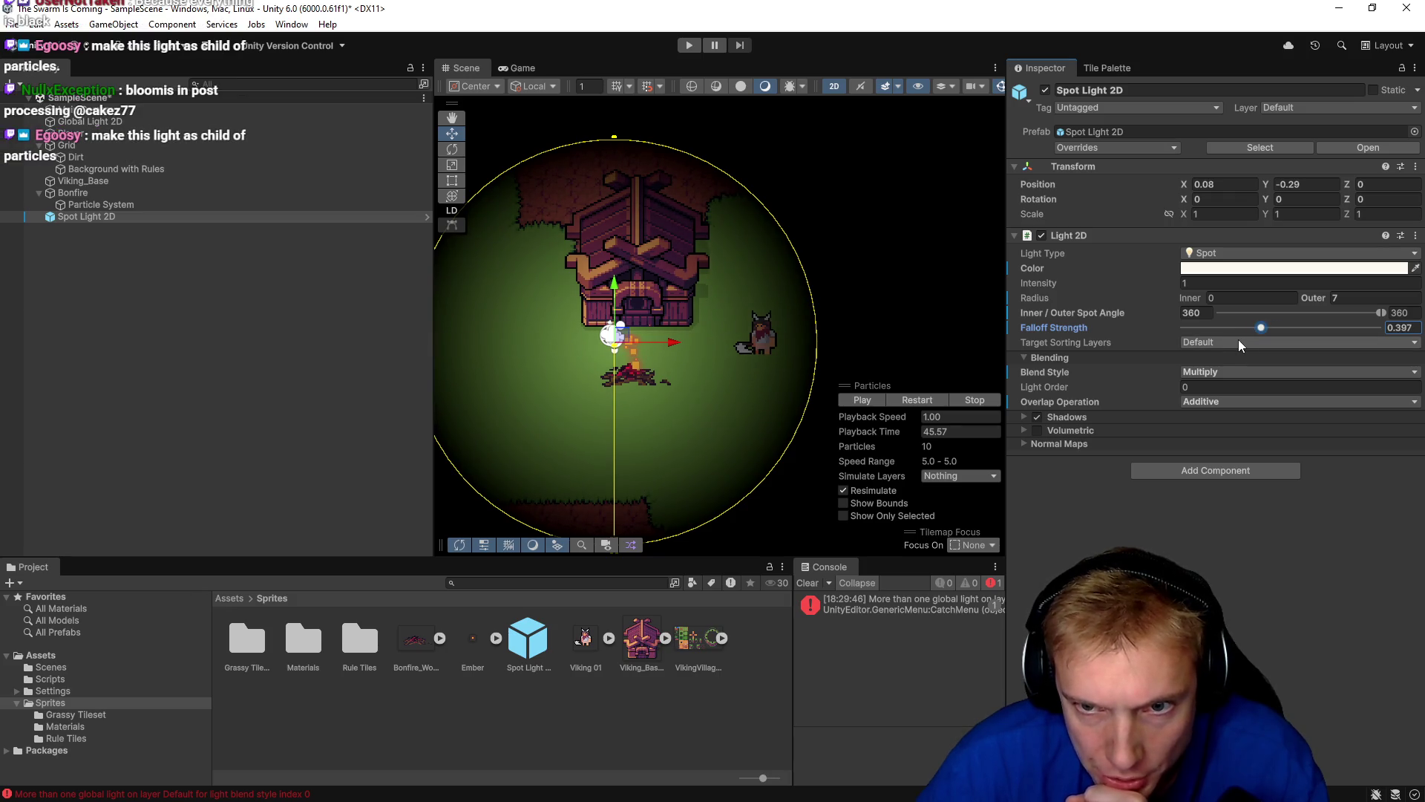
left_click_drag(1169, 282, 1183, 288)
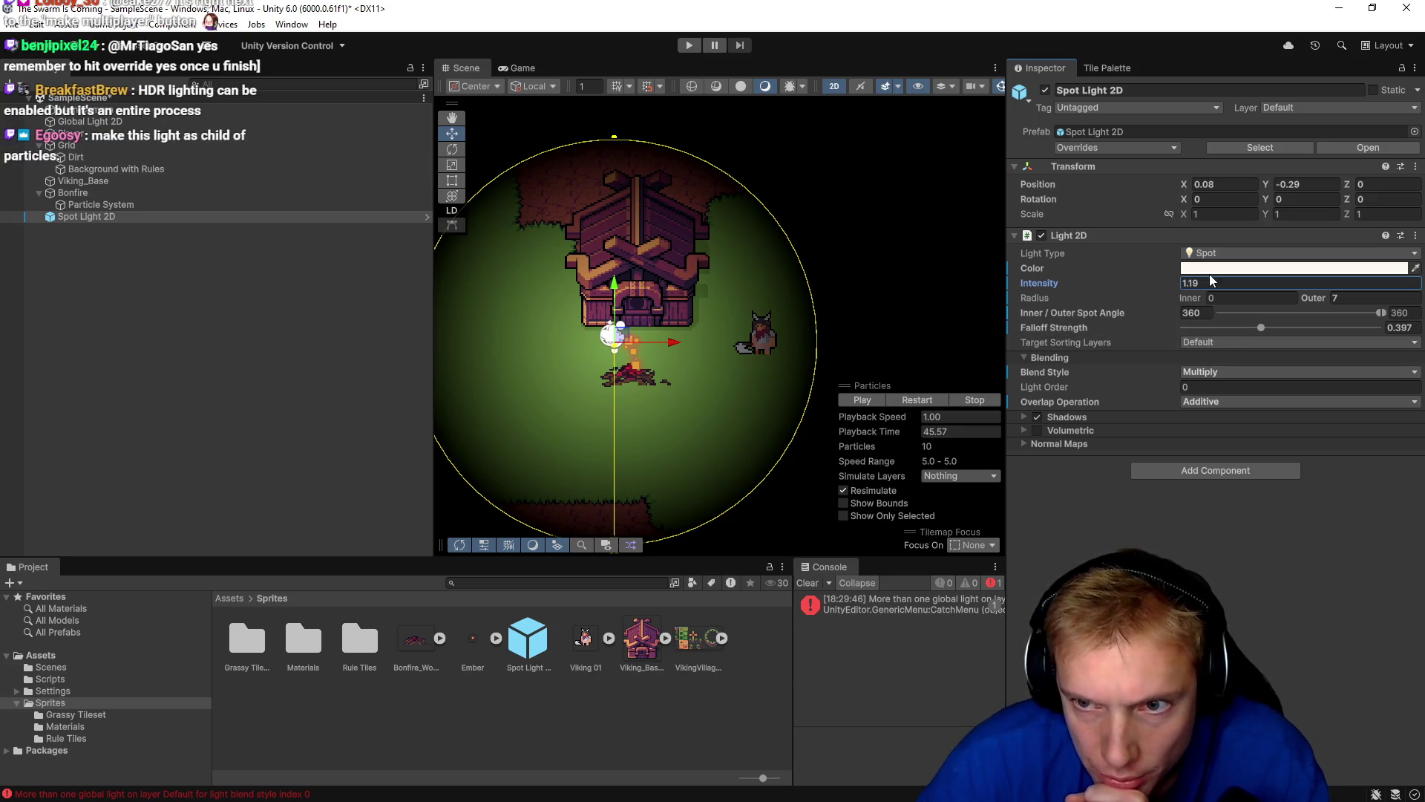
left_click(1233, 253)
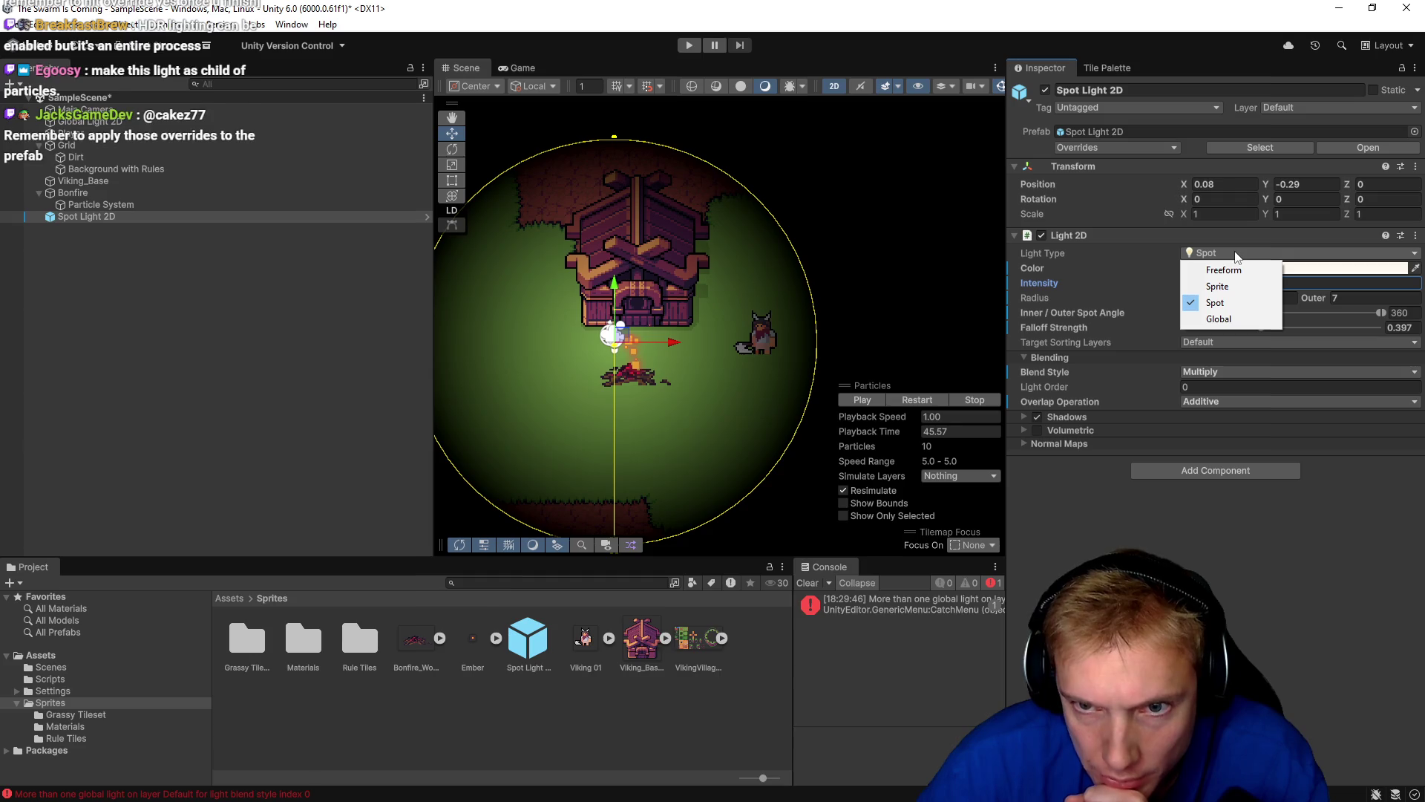
left_click(1134, 249)
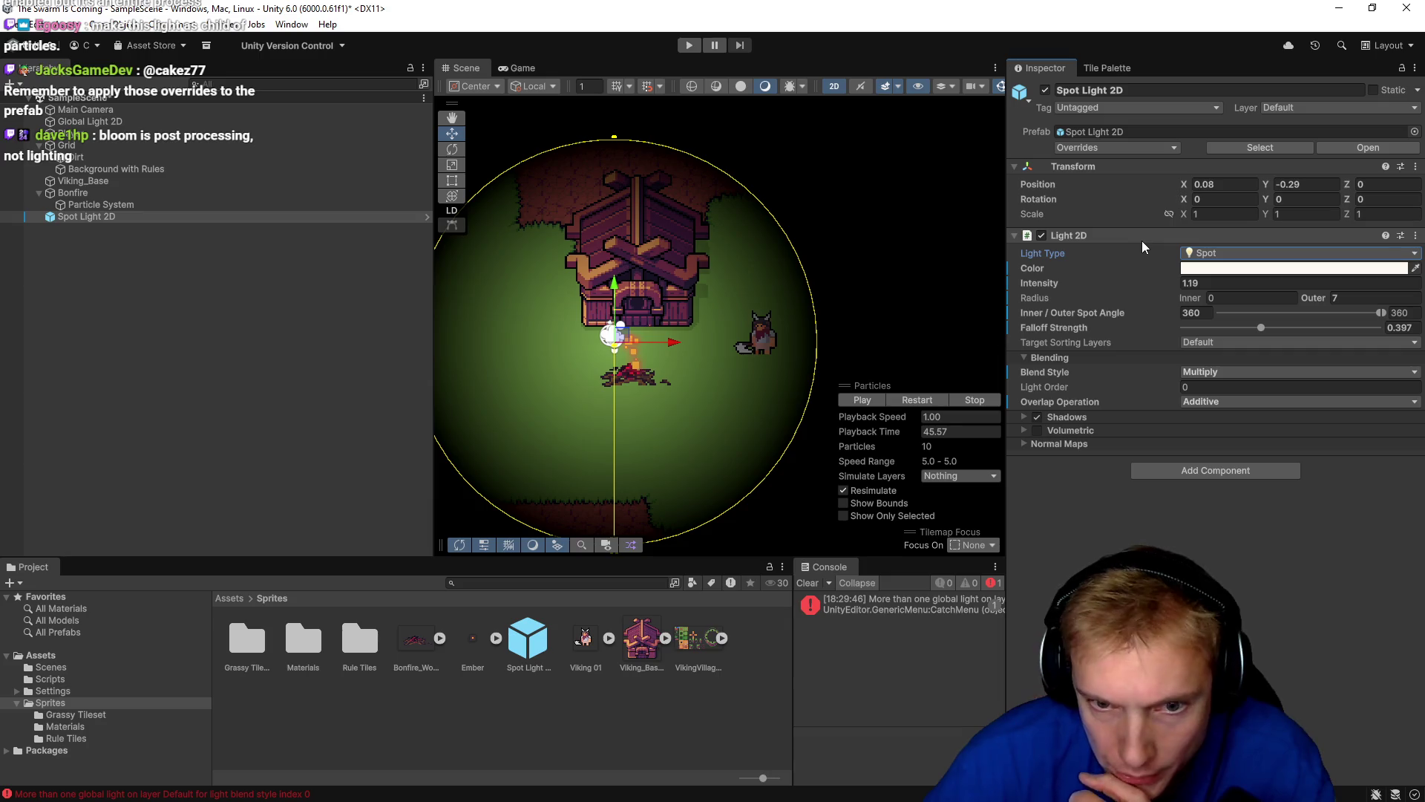
left_click(193, 258)
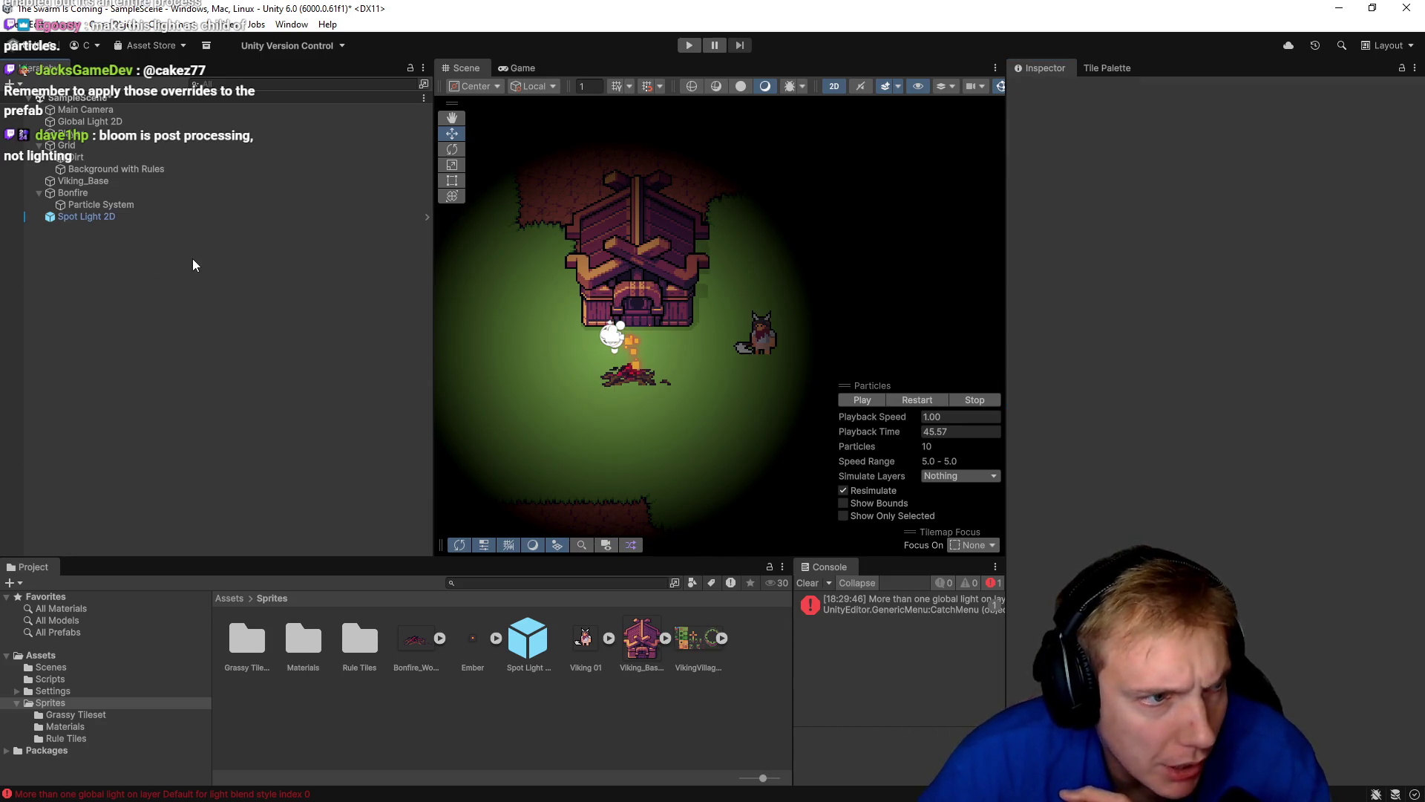
Overwrite the Spot Light 2D prefab with the tuned light and try assigning it as the particle light.
mouse_move(59, 216)
left_mouse_down()
mouse_move(300, 605)
mouse_move(532, 654)
left_mouse_up()
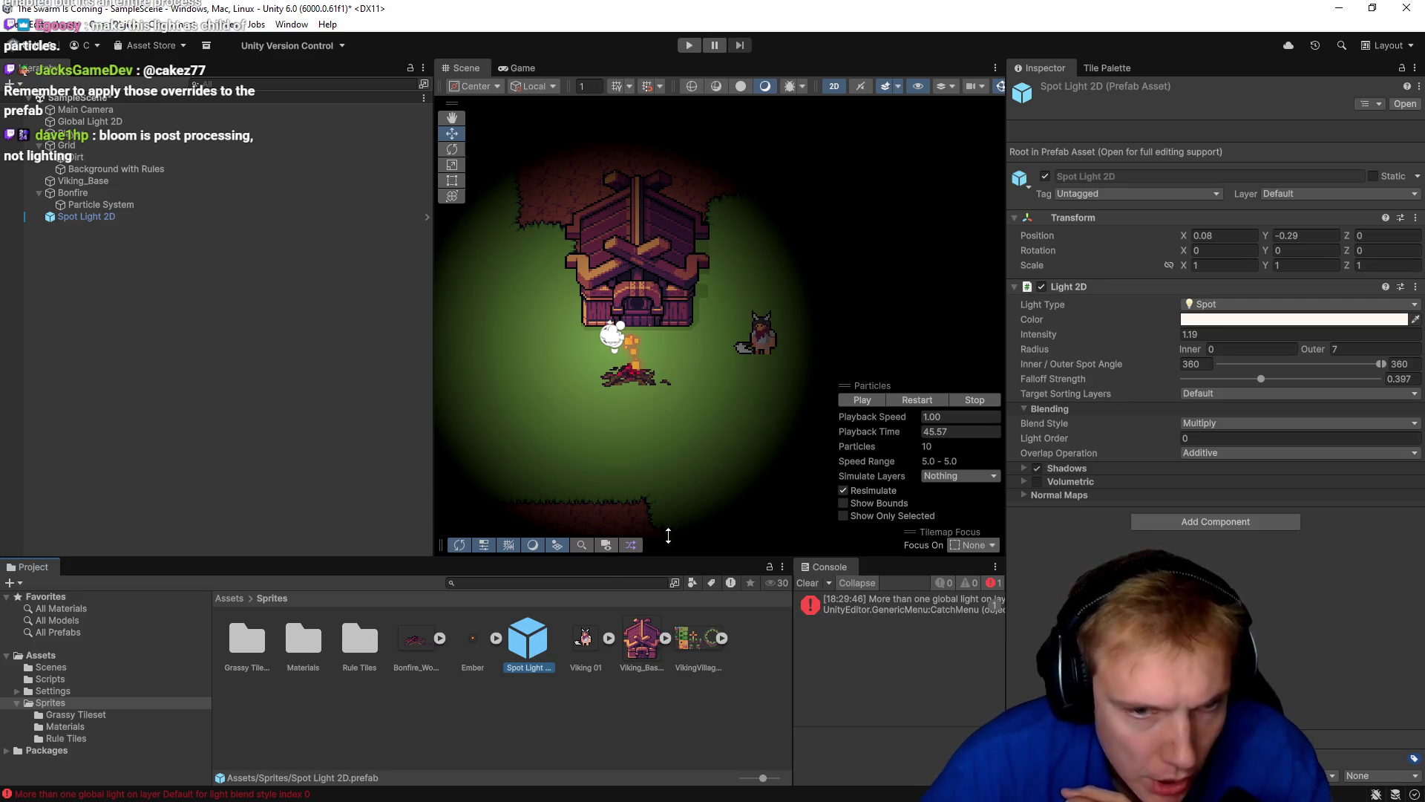
left_click(101, 205)
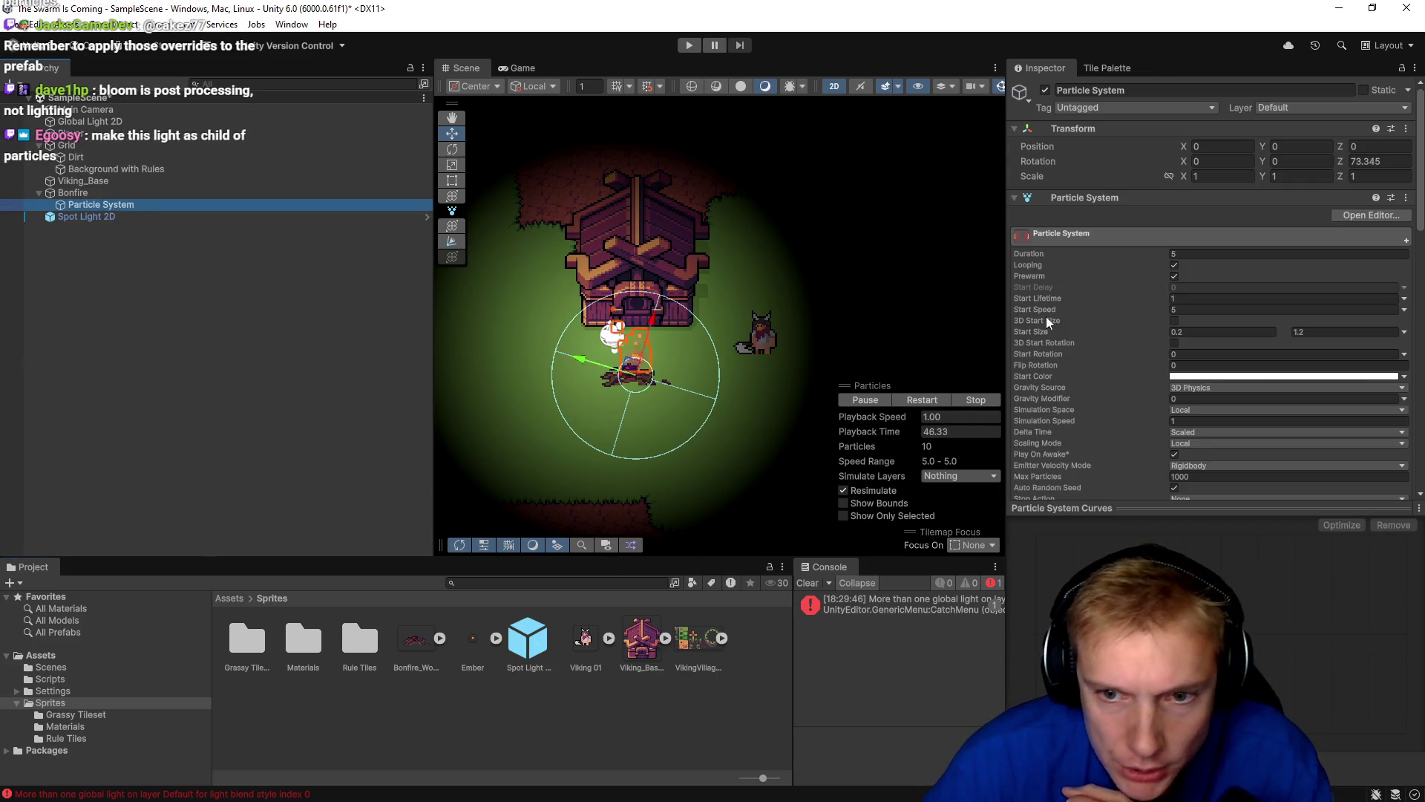
scroll(1203, 331, "down", 15)
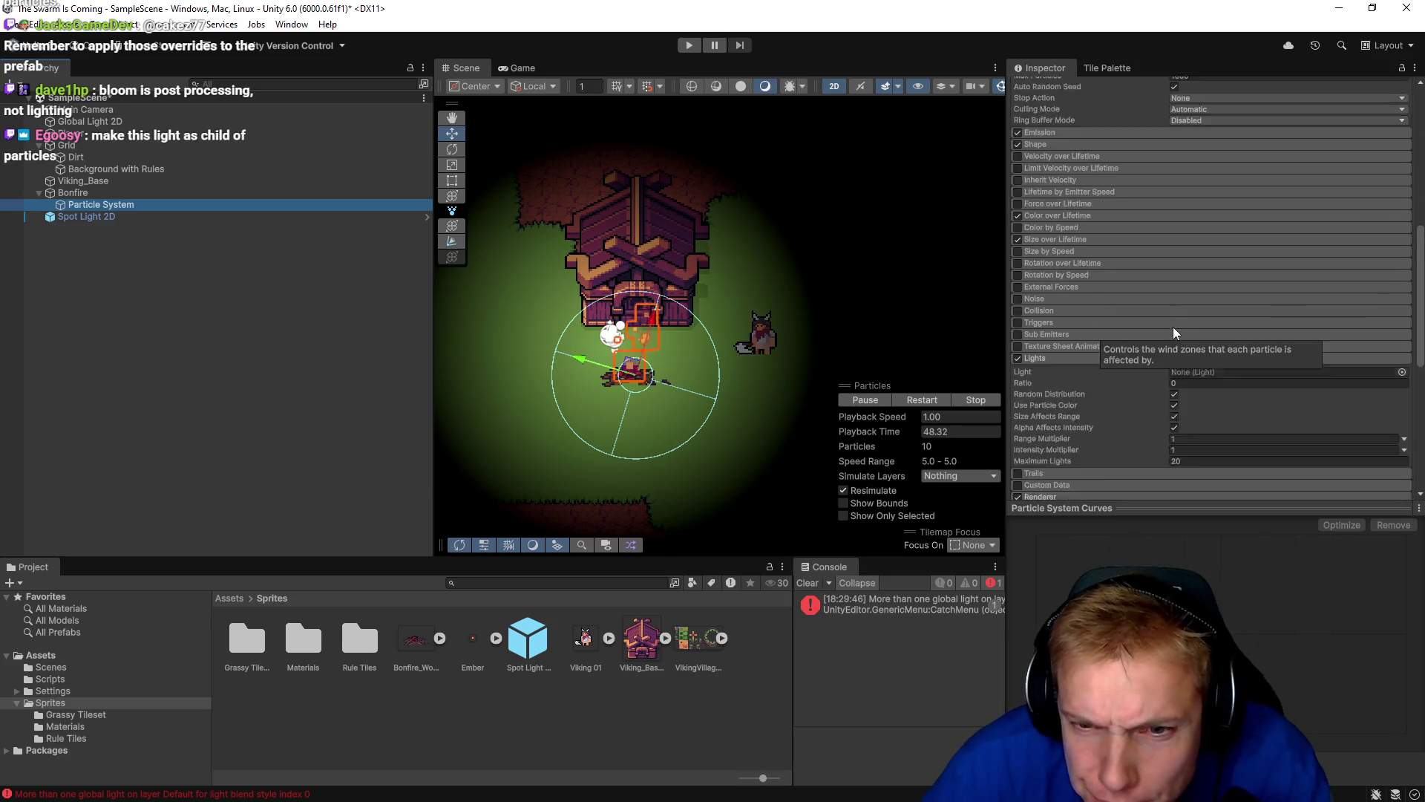
mouse_move(523, 645)
left_mouse_down()
mouse_move(1270, 302)
mouse_move(1237, 293)
mouse_move(1396, 296)
left_mouse_up()
left_click(1401, 293)
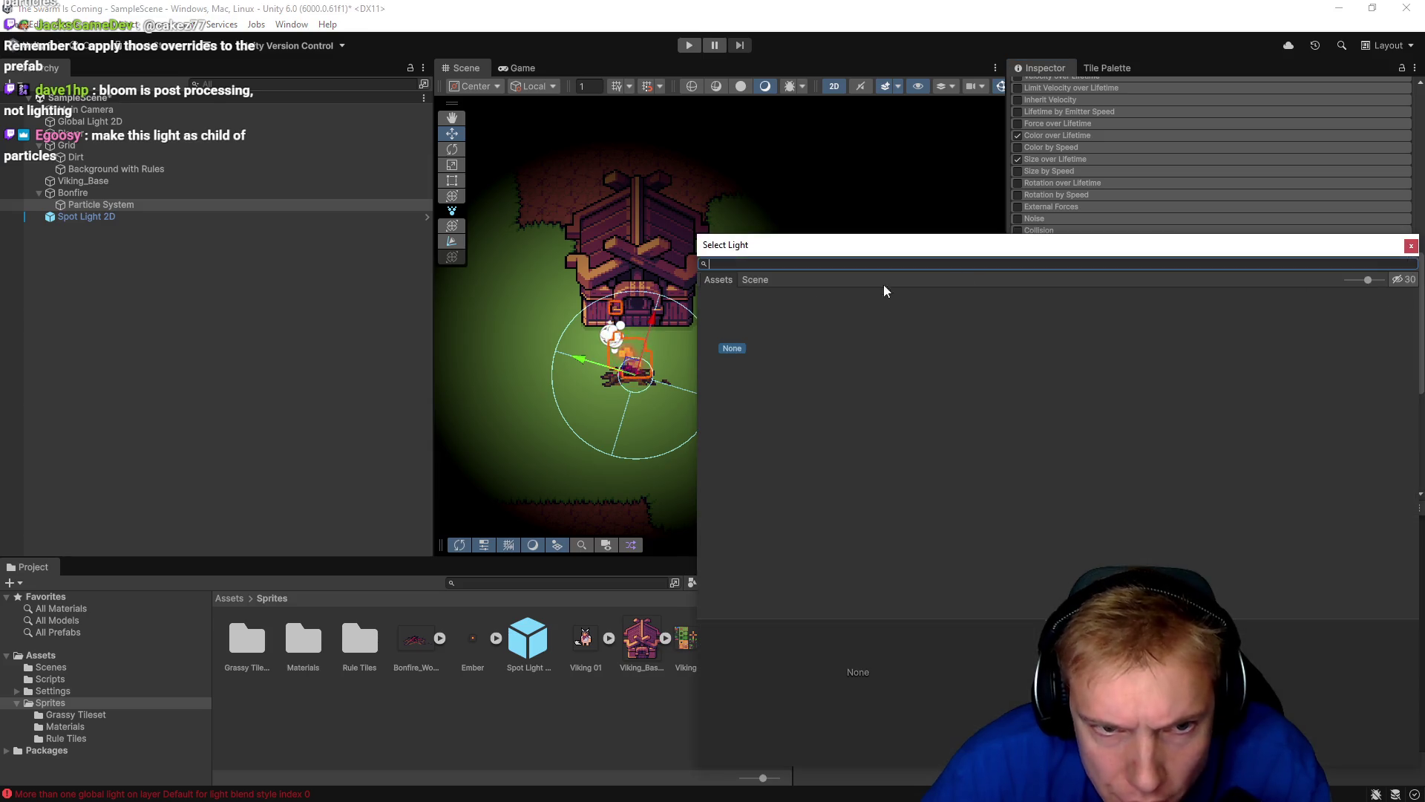
left_click(1411, 245)
Retry dragging the prefab into the Lights module, then delete the Spot Light 2D from the scene.
left_click(531, 648)
left_click_drag(532, 648, 1226, 331)
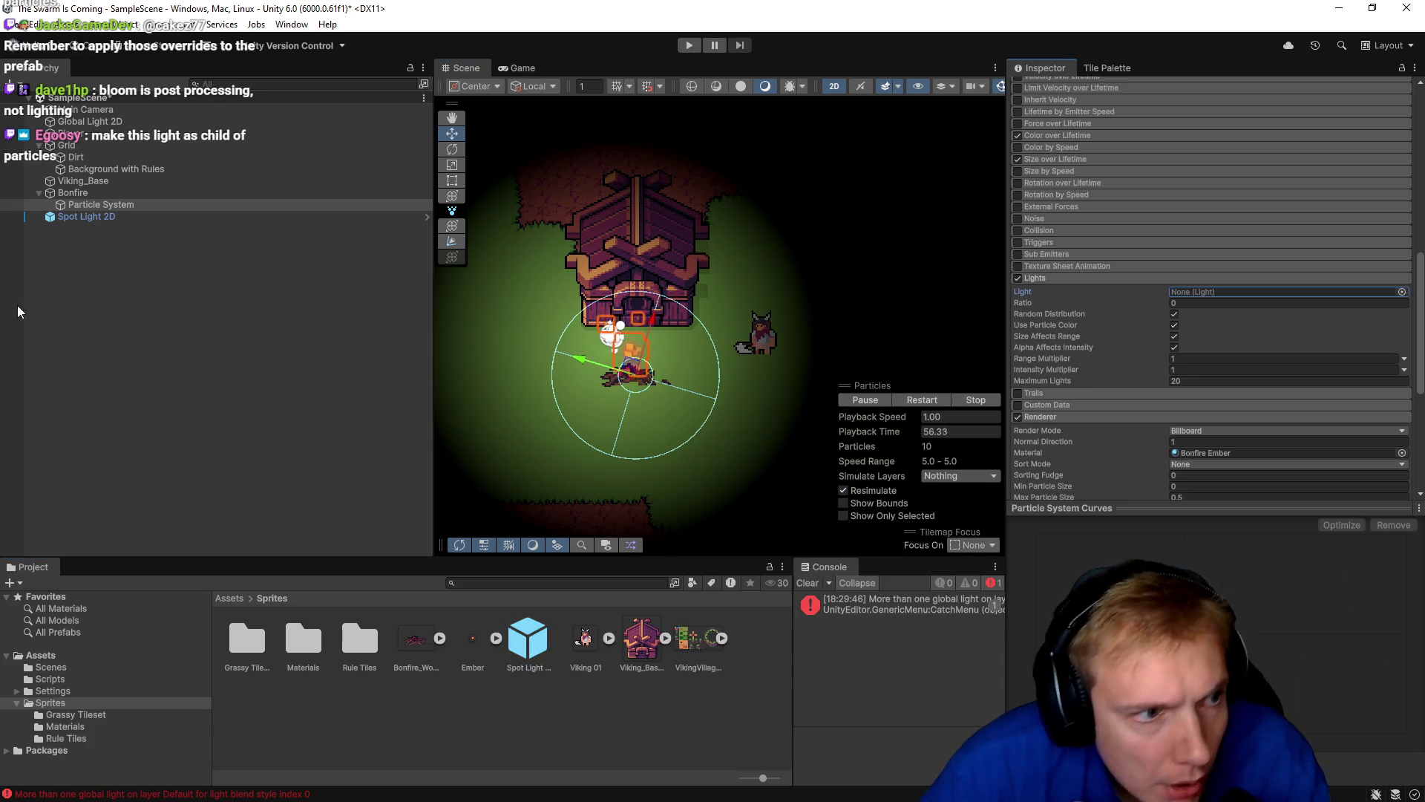
left_click(65, 216)
key("Delete")
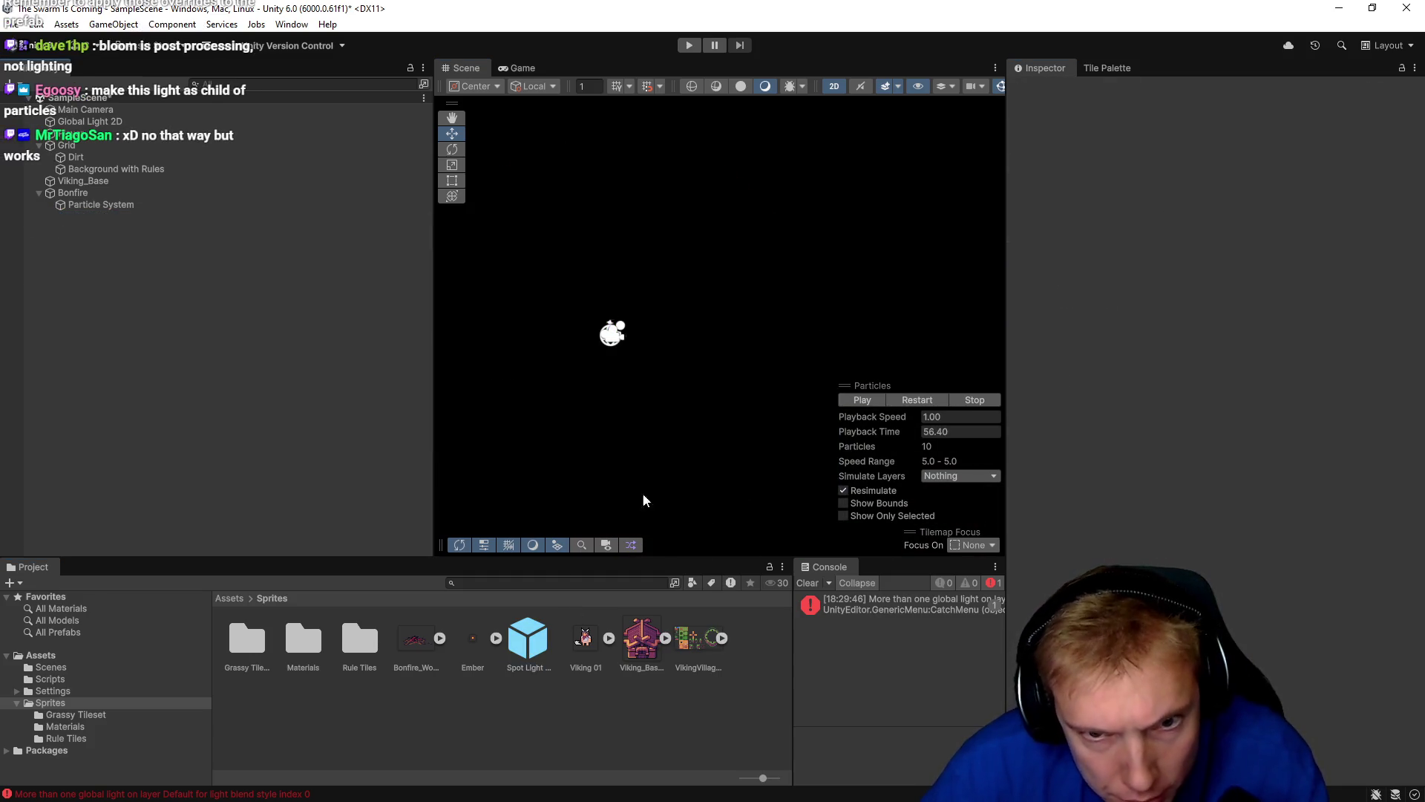
Parent a Spot Light 2D prefab instance under the bonfire's Particle System in the Hierarchy.
left_click(99, 206)
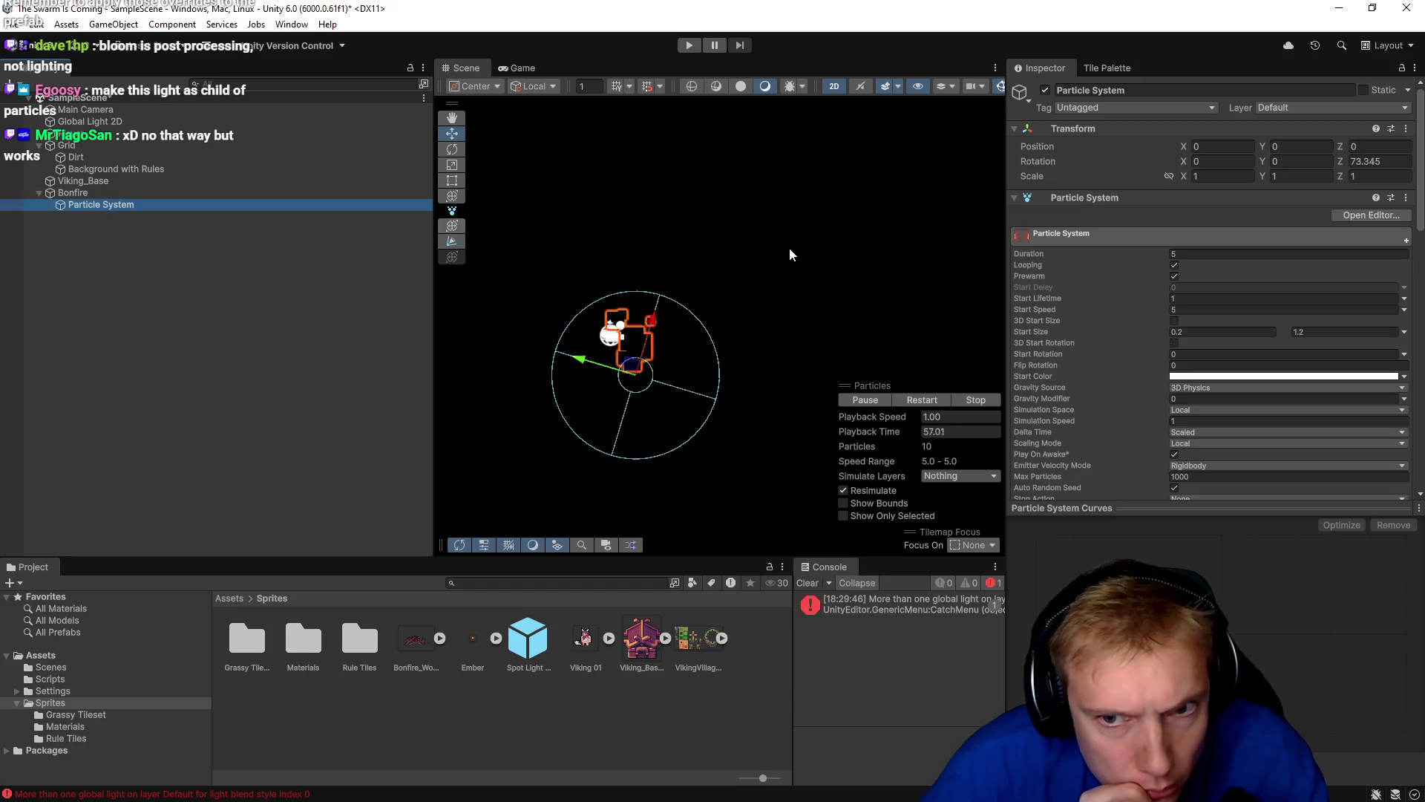
scroll(1206, 349, "down", 10)
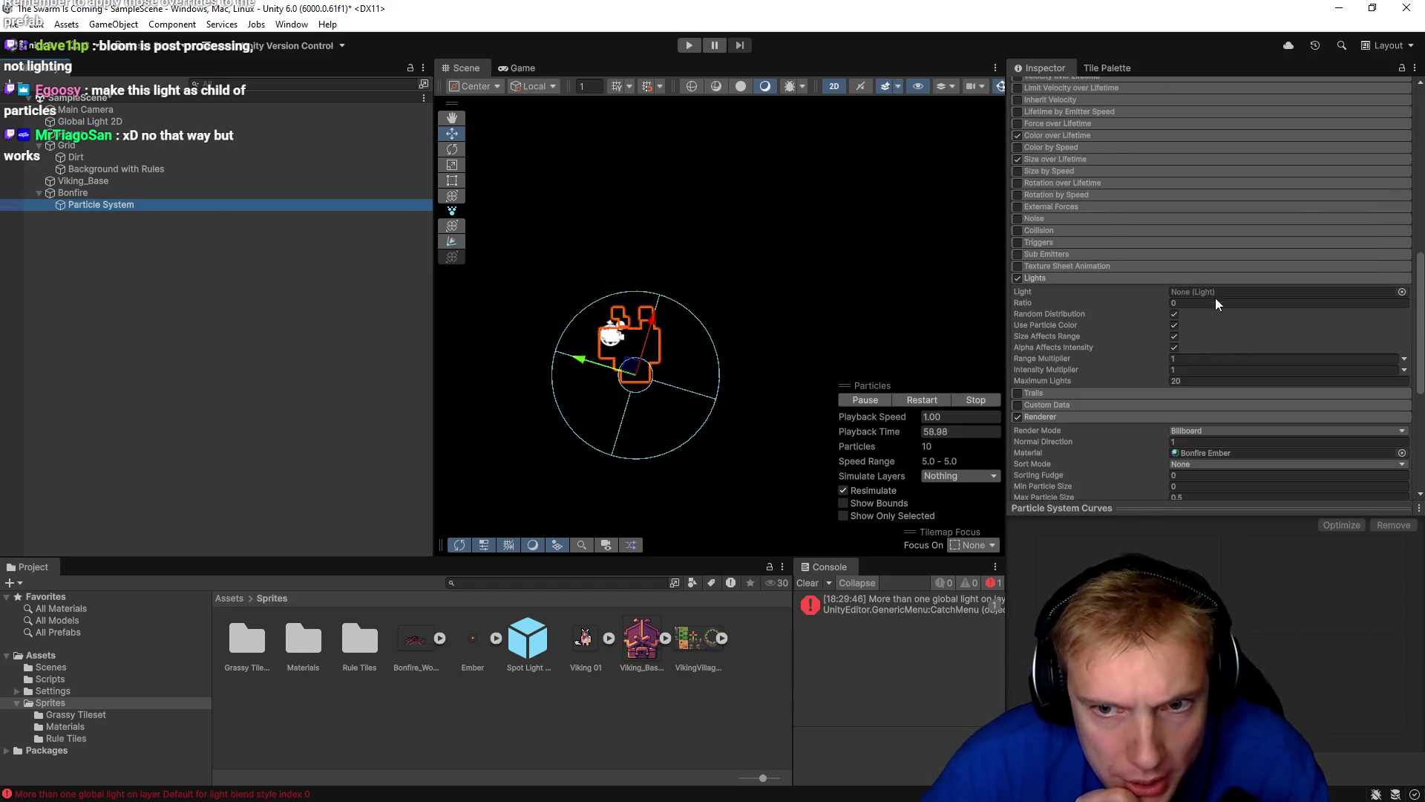
left_click_drag(528, 638, 1196, 291)
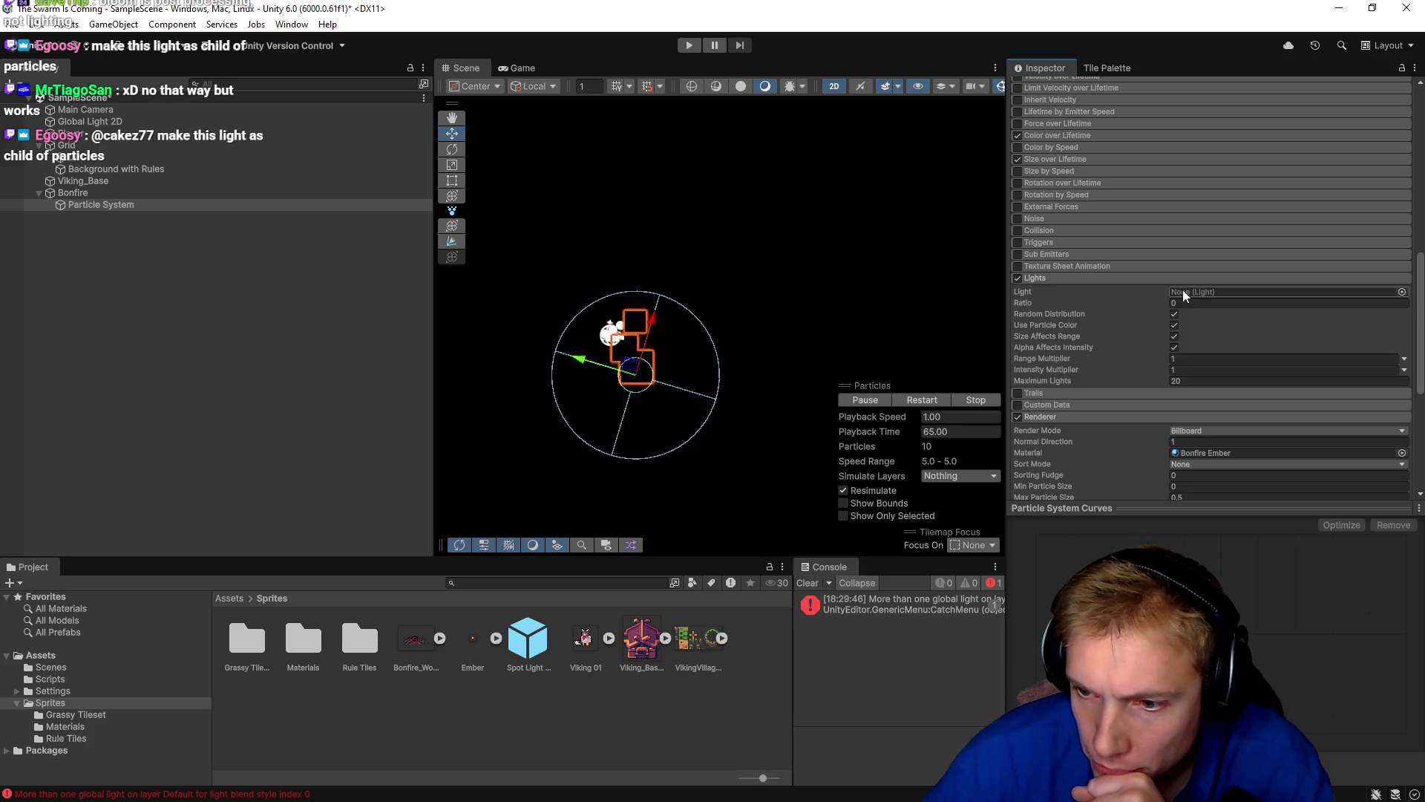
mouse_move(528, 638)
left_mouse_down()
mouse_move(300, 605)
mouse_move(65, 242)
mouse_move(101, 203)
left_mouse_up()
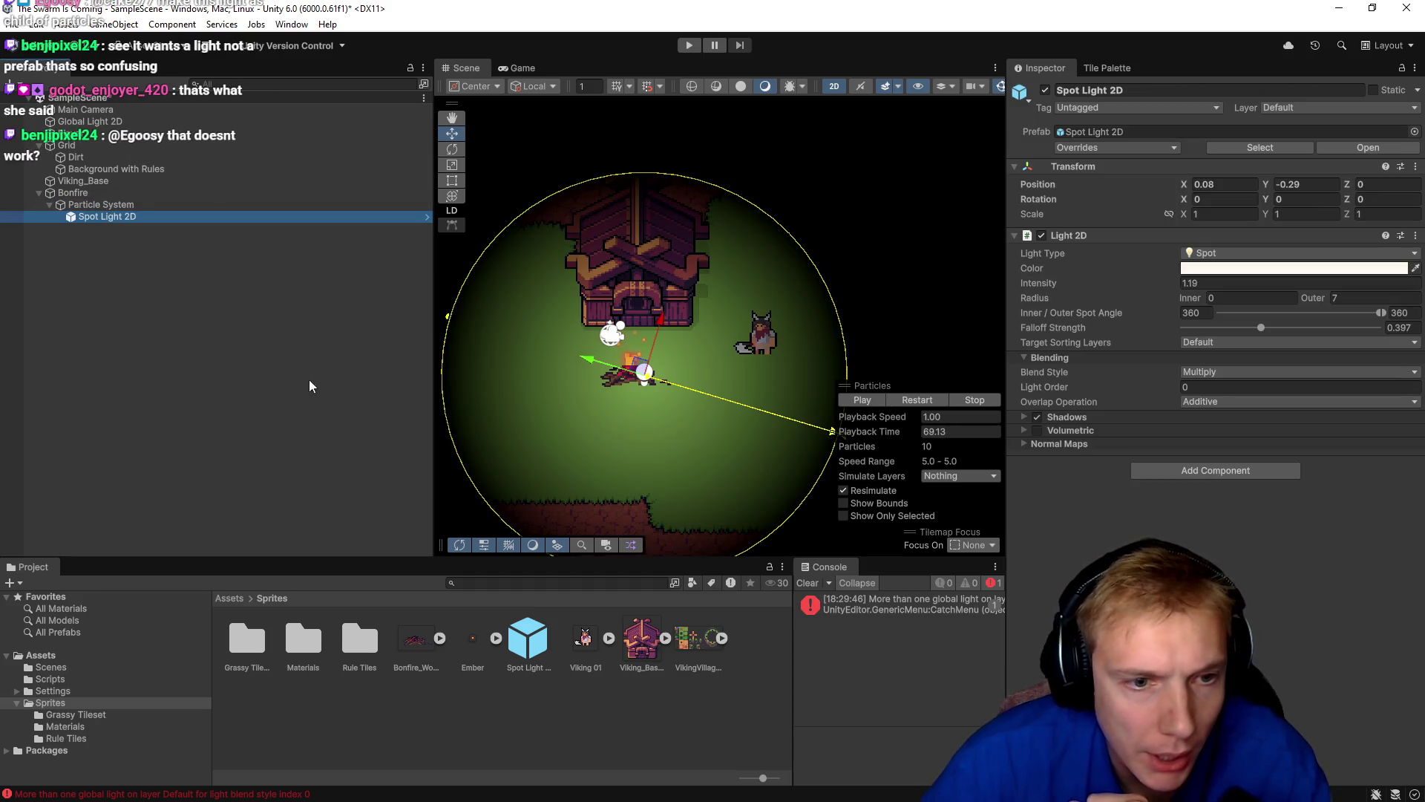
left_click(591, 402)
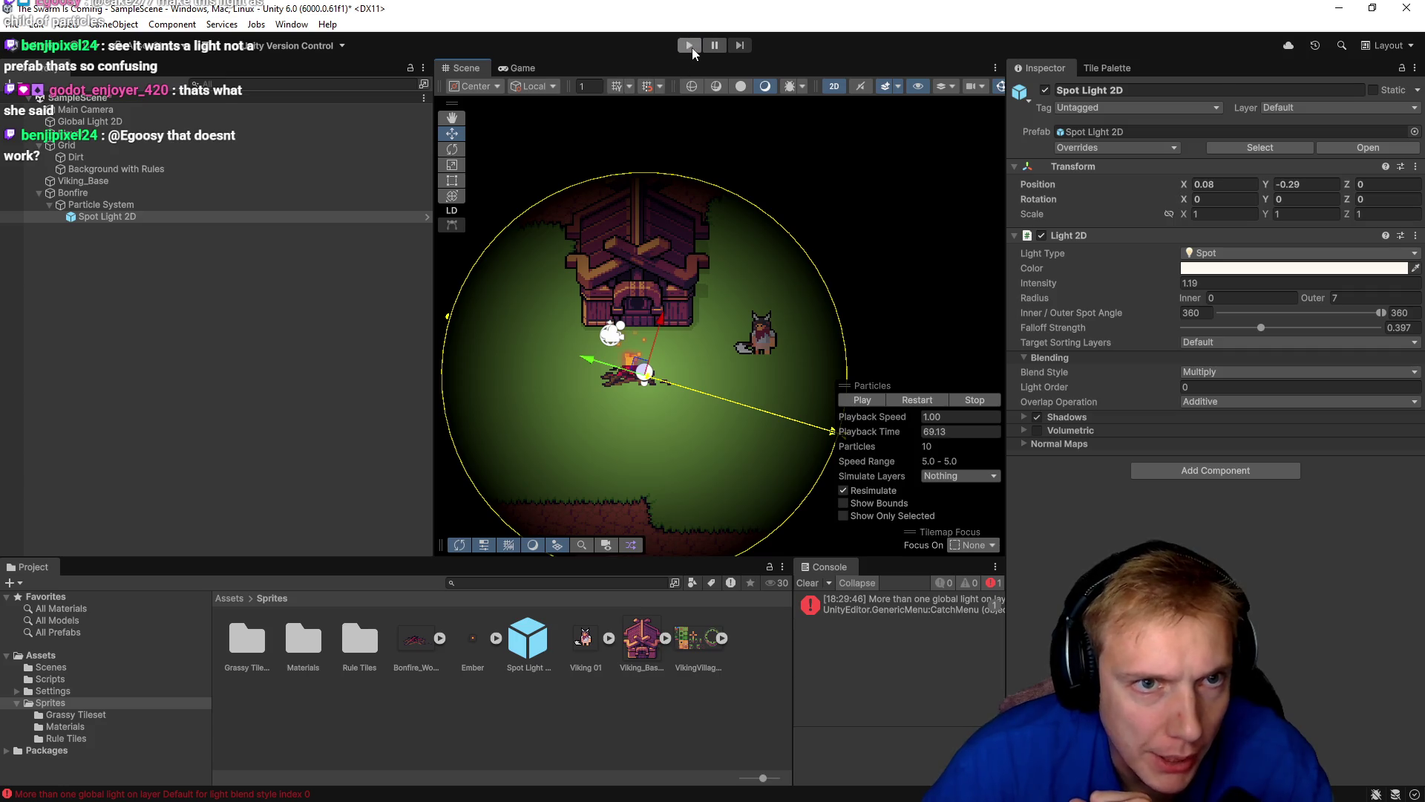
left_click(691, 47)
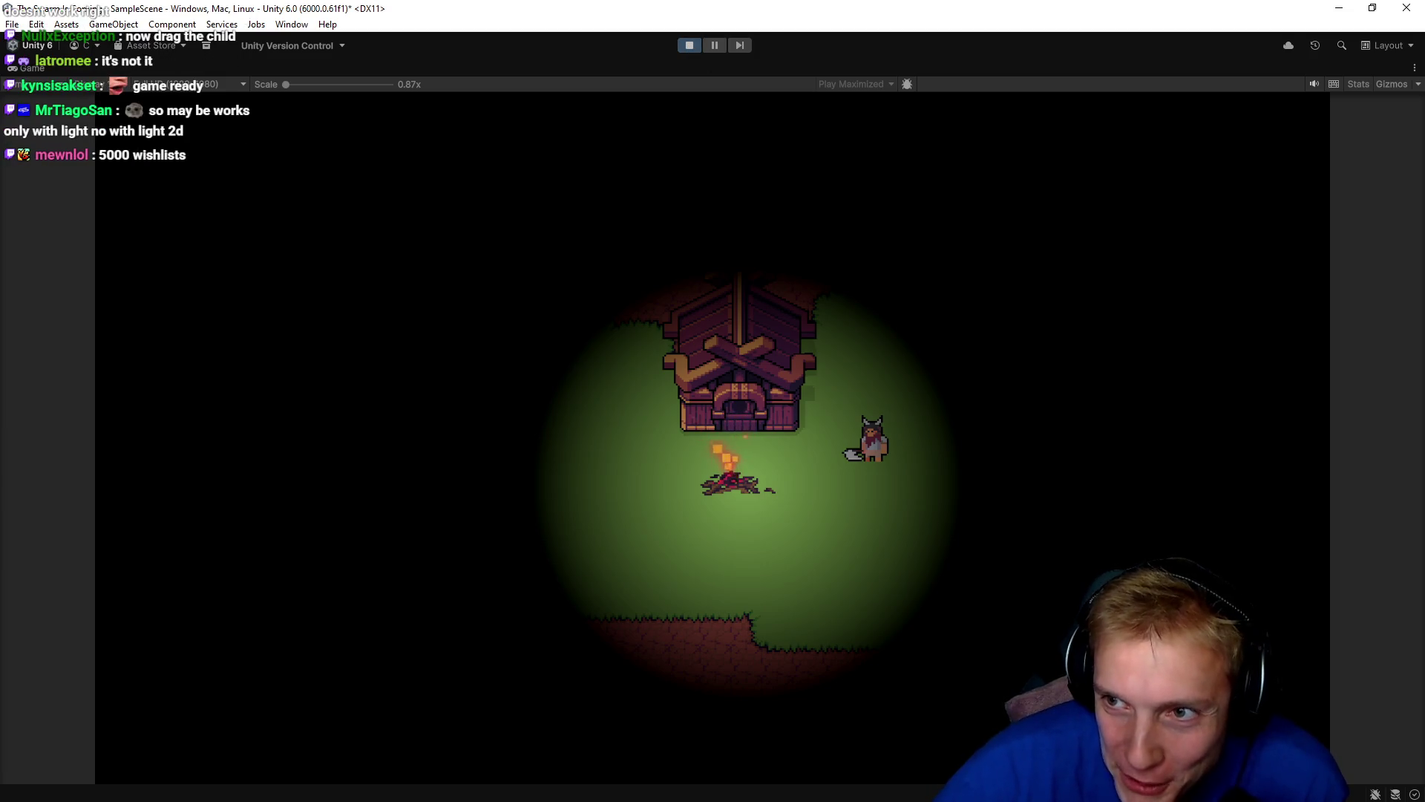
left_click(685, 46)
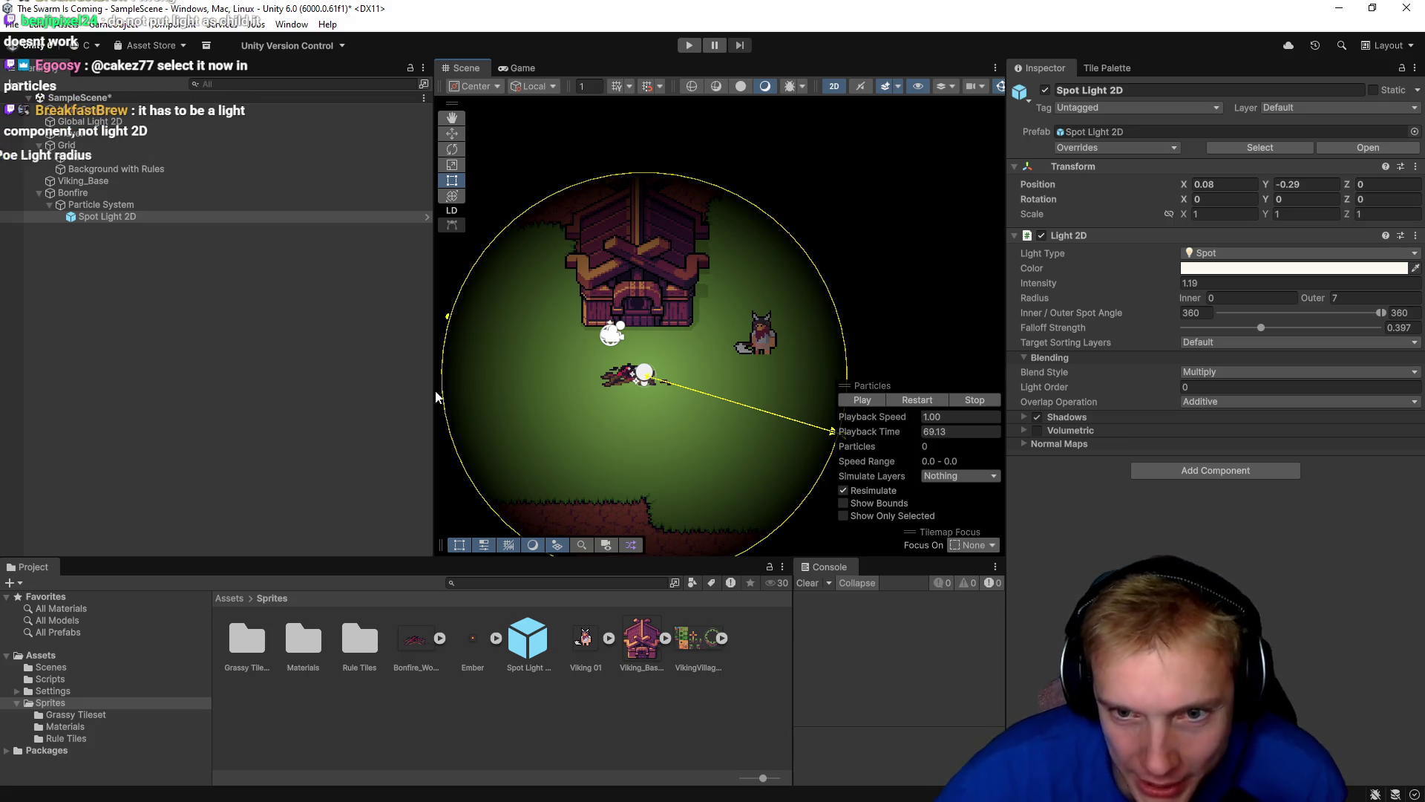
Try to assign a light to the Particle System's Lights module, but close the picker with nothing chosen.
left_click(82, 204)
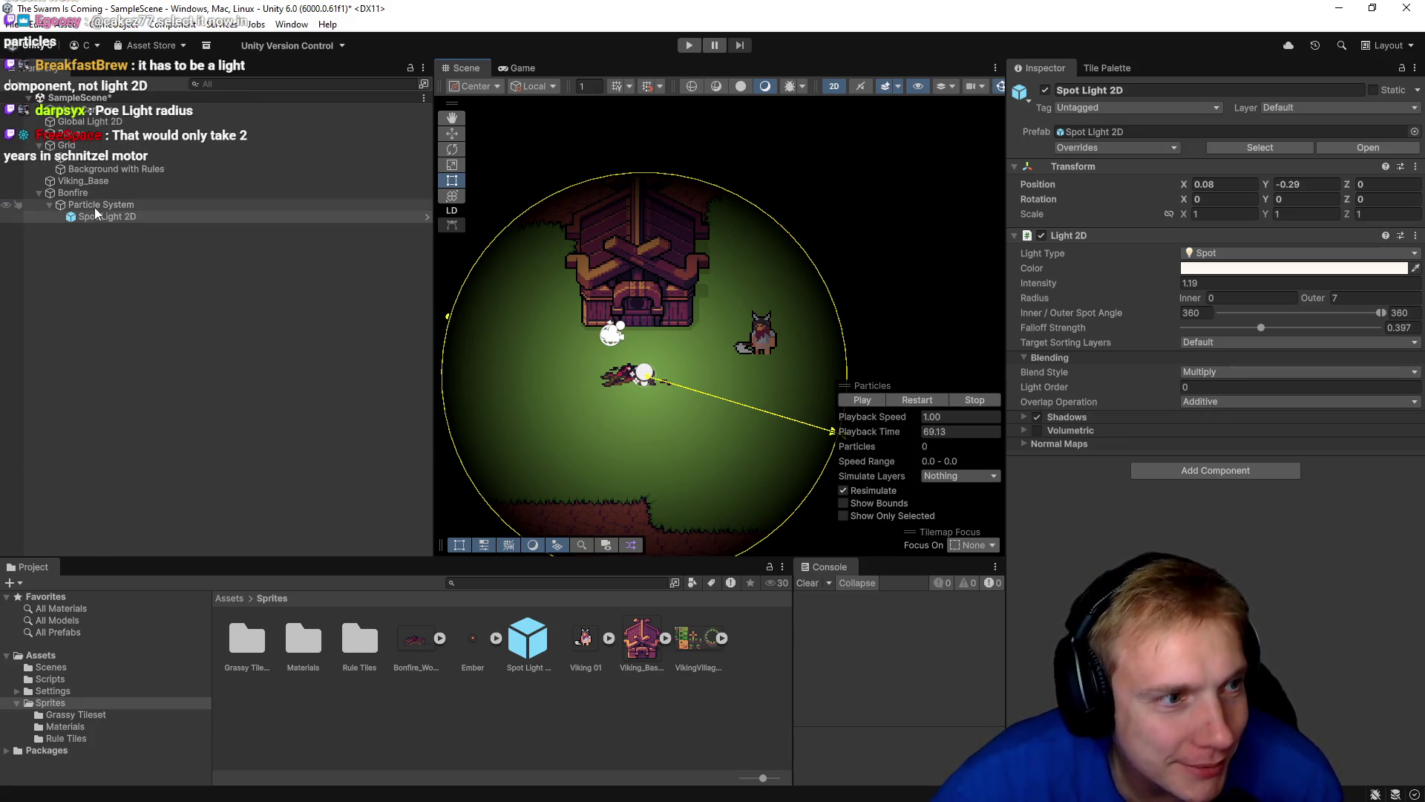
scroll(1120, 371, "down", 3)
scroll(1120, 371, "down", 5)
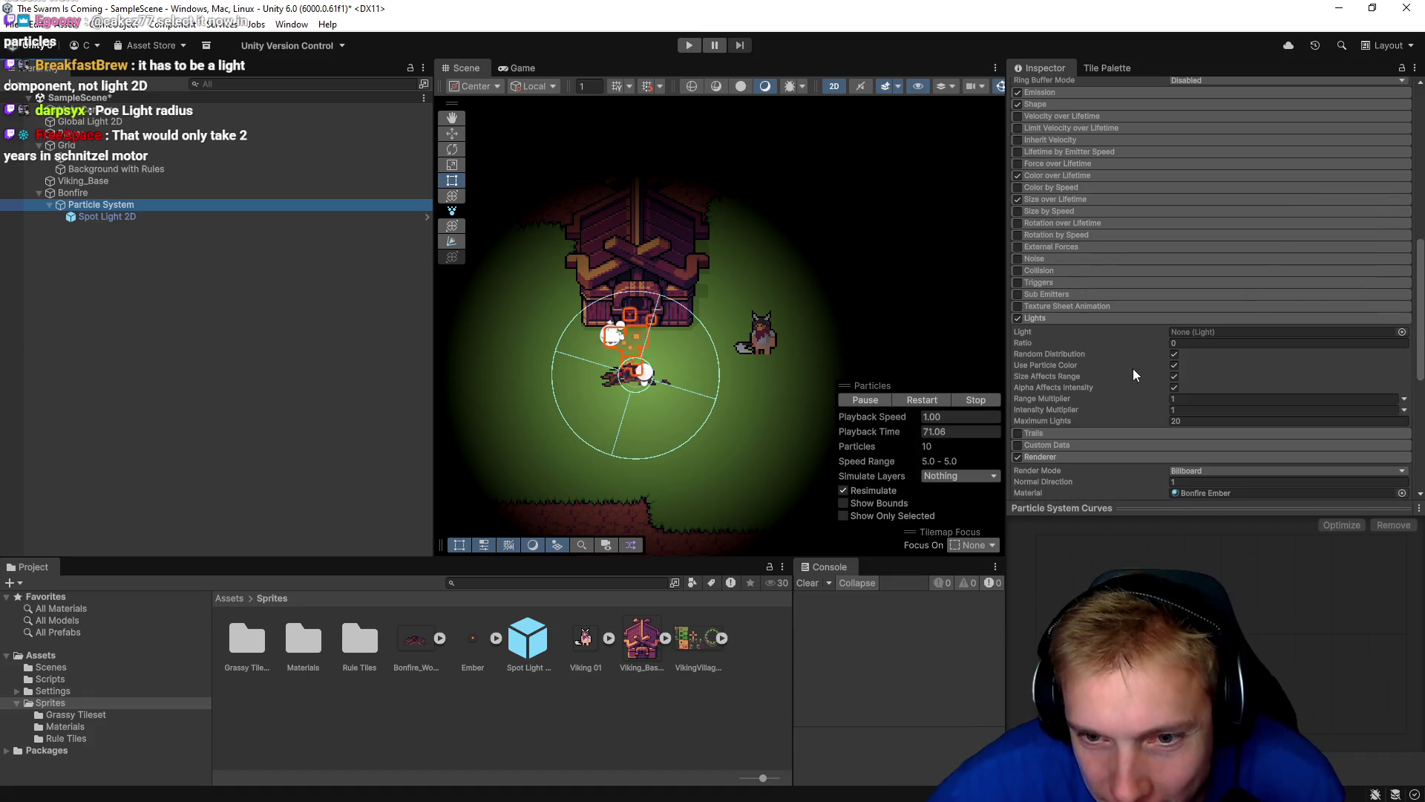
left_click(1403, 337)
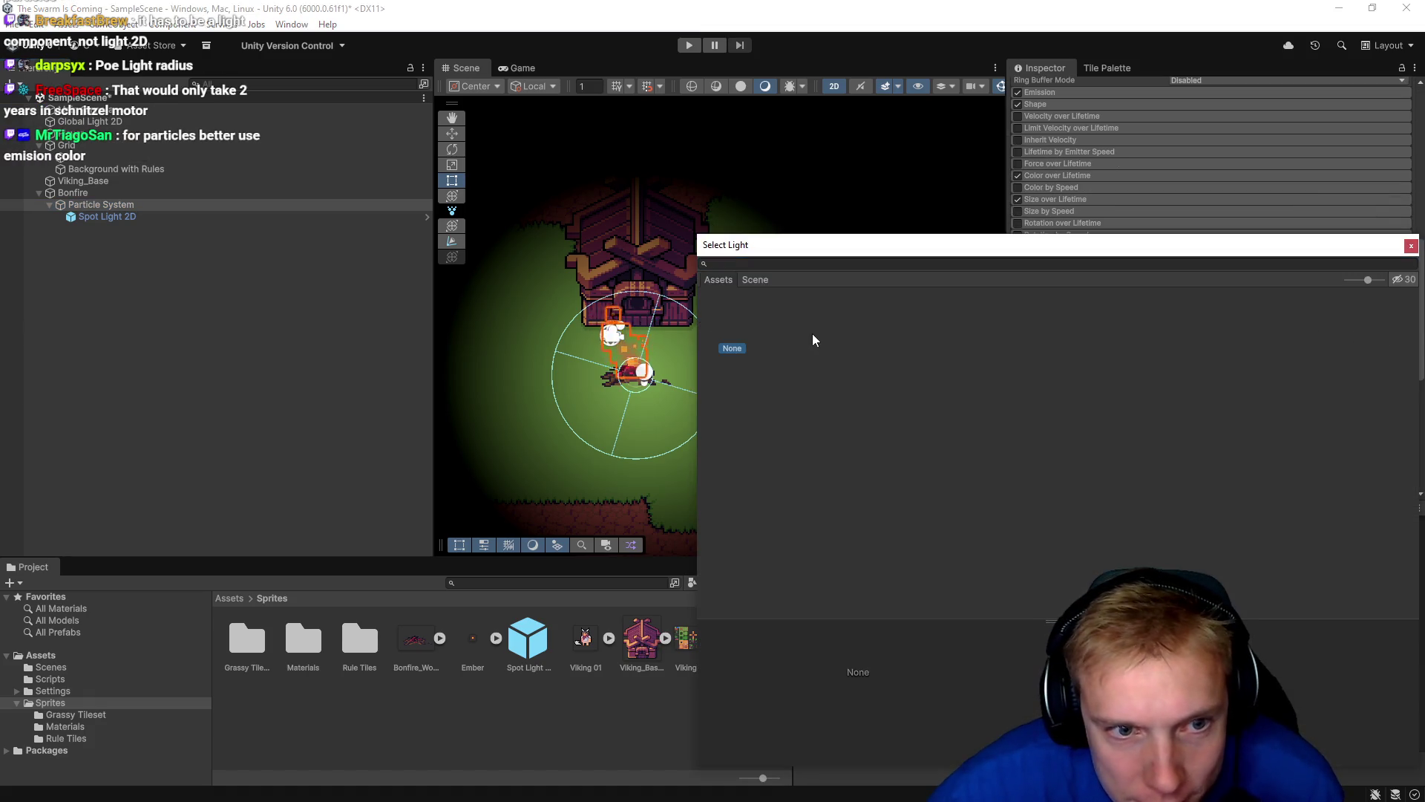
left_click(751, 280)
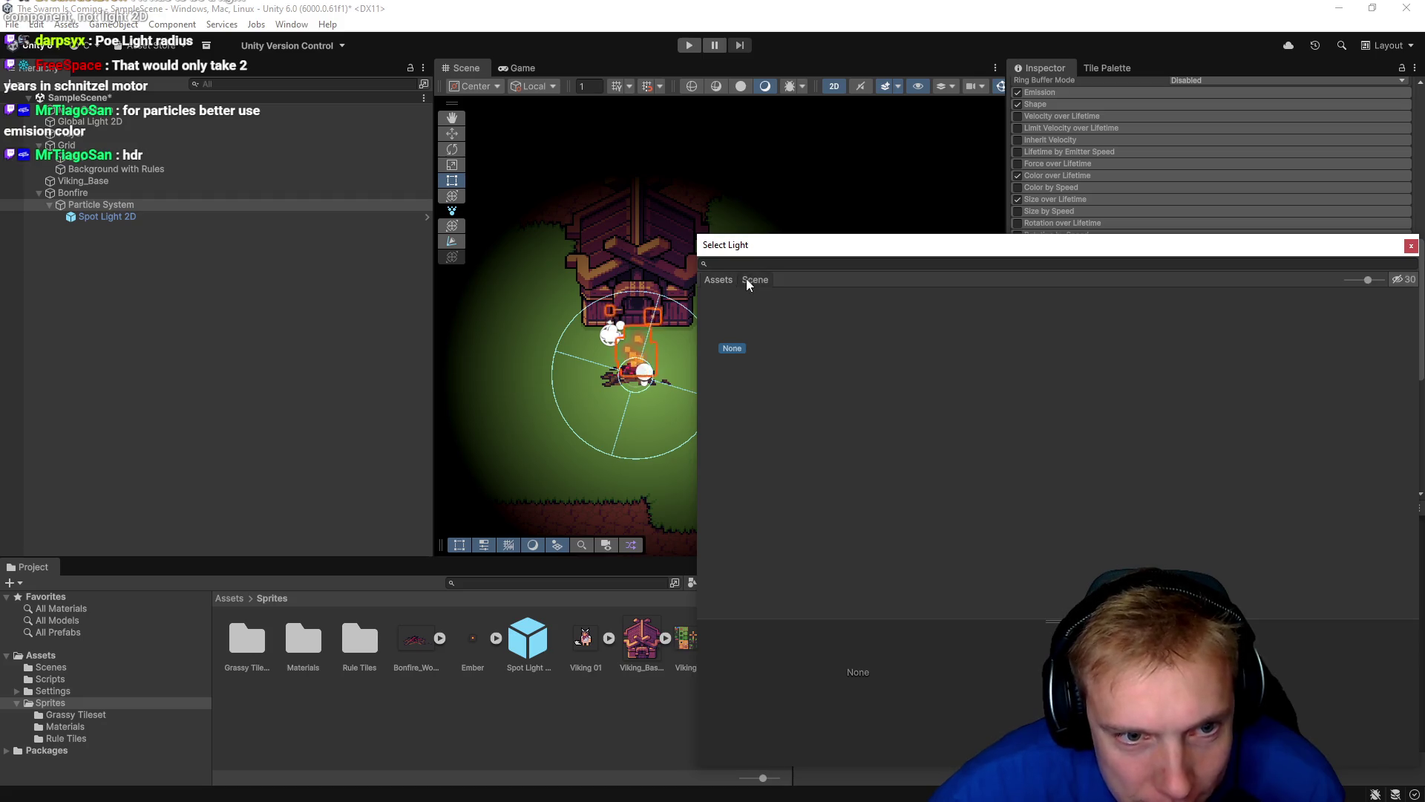
left_click(1411, 246)
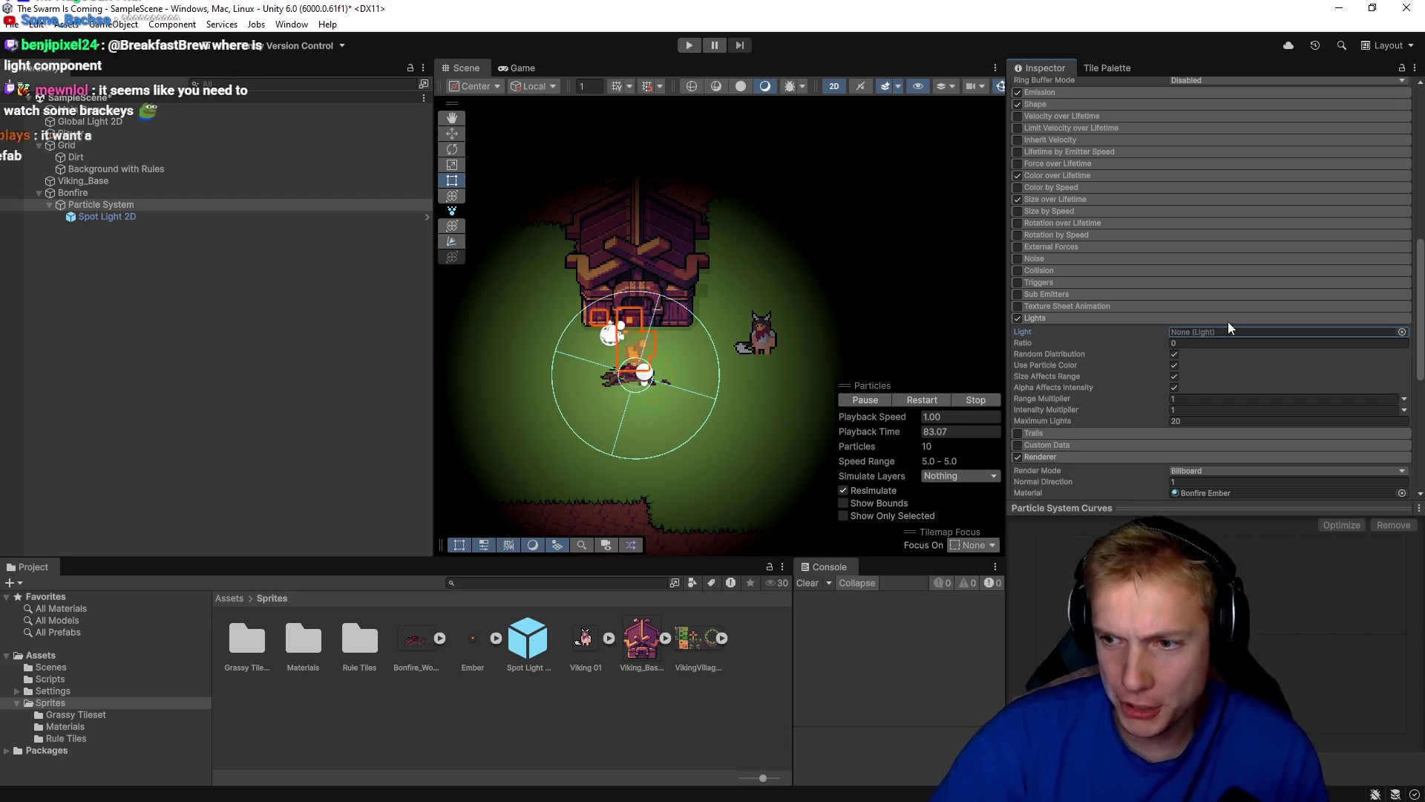
scroll(1168, 327, "up", 3)
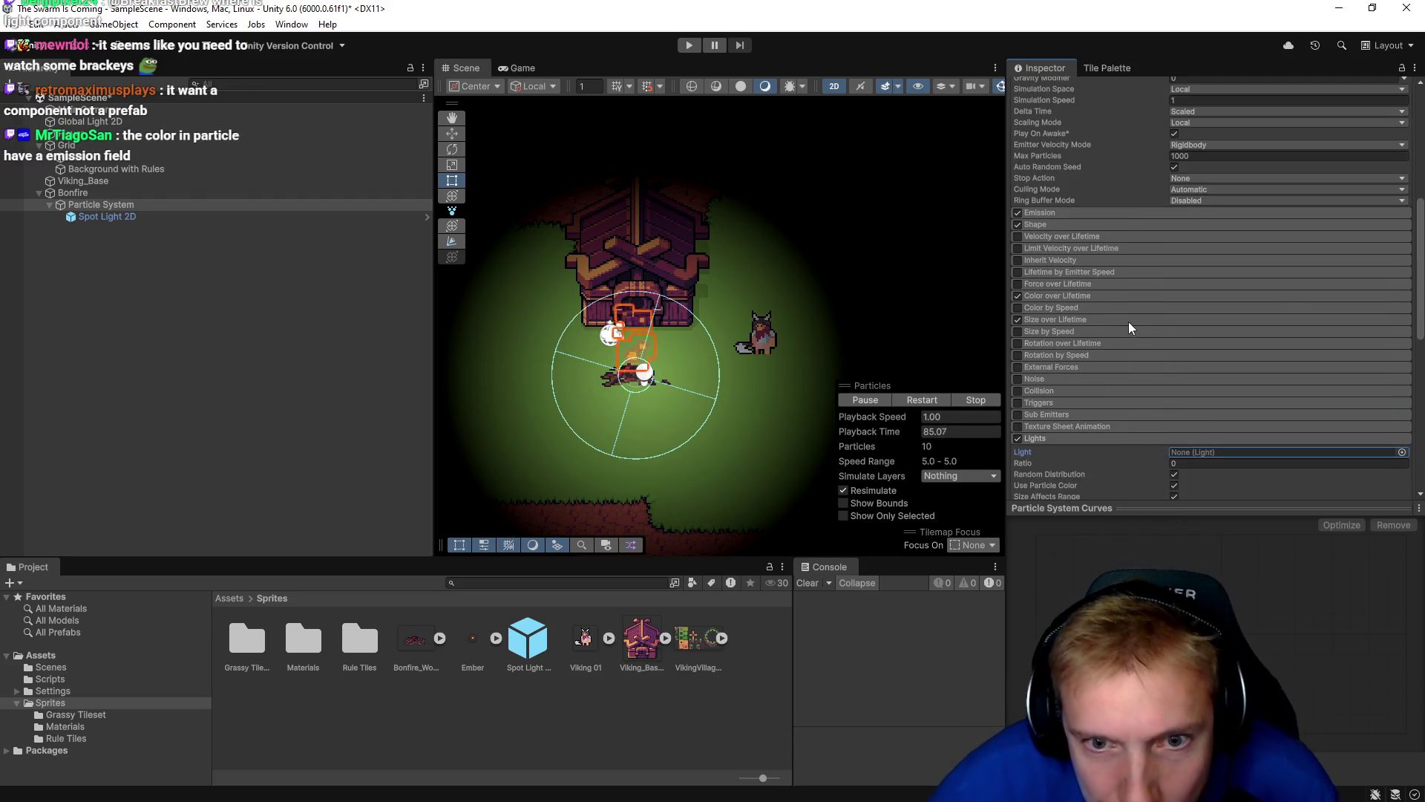
scroll(1134, 320, "up", 6)
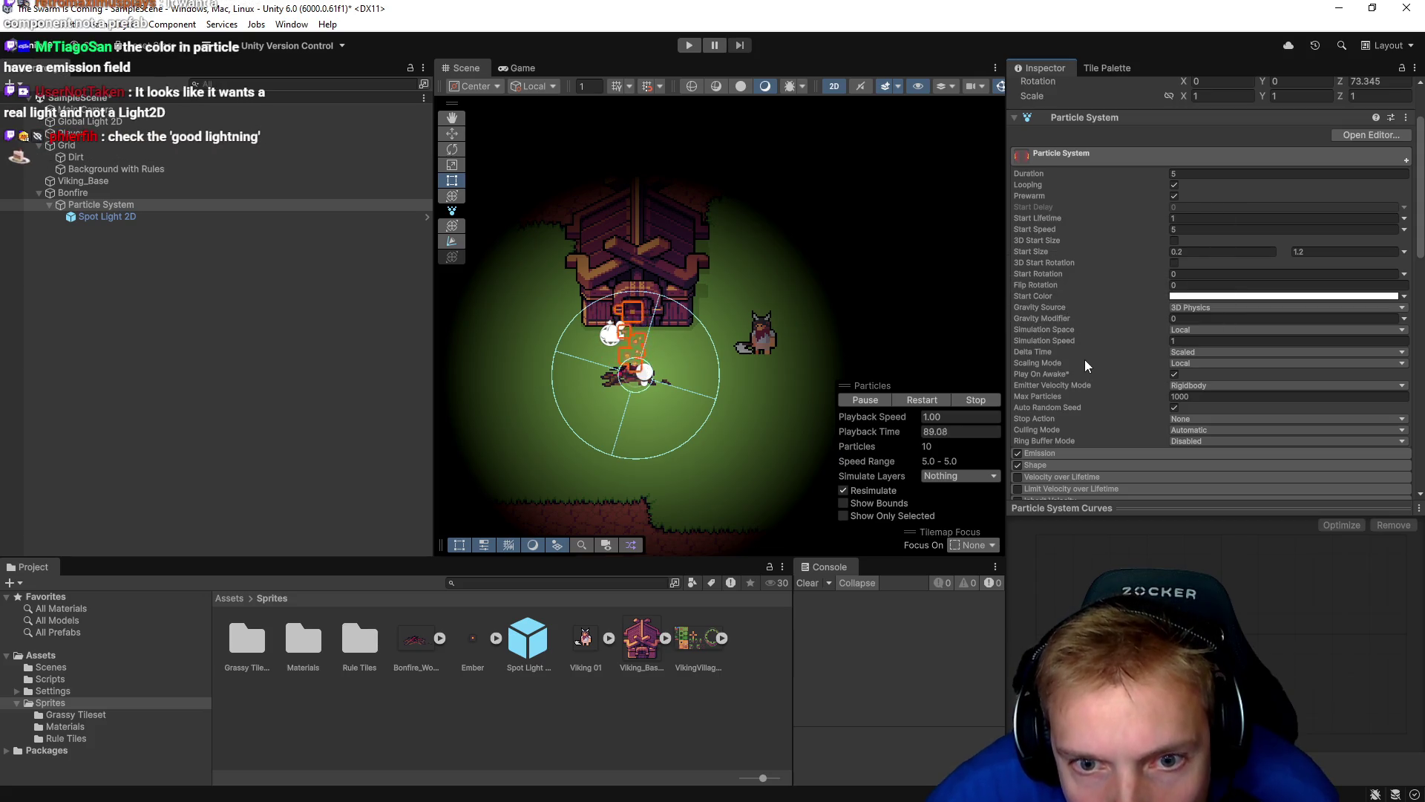
Expand the Emission module to check Rate over Time 10 and Rate over Distance 0, then reselect Particle System.
mouse_move(1084, 359)
scroll(1085, 359, "down", 5)
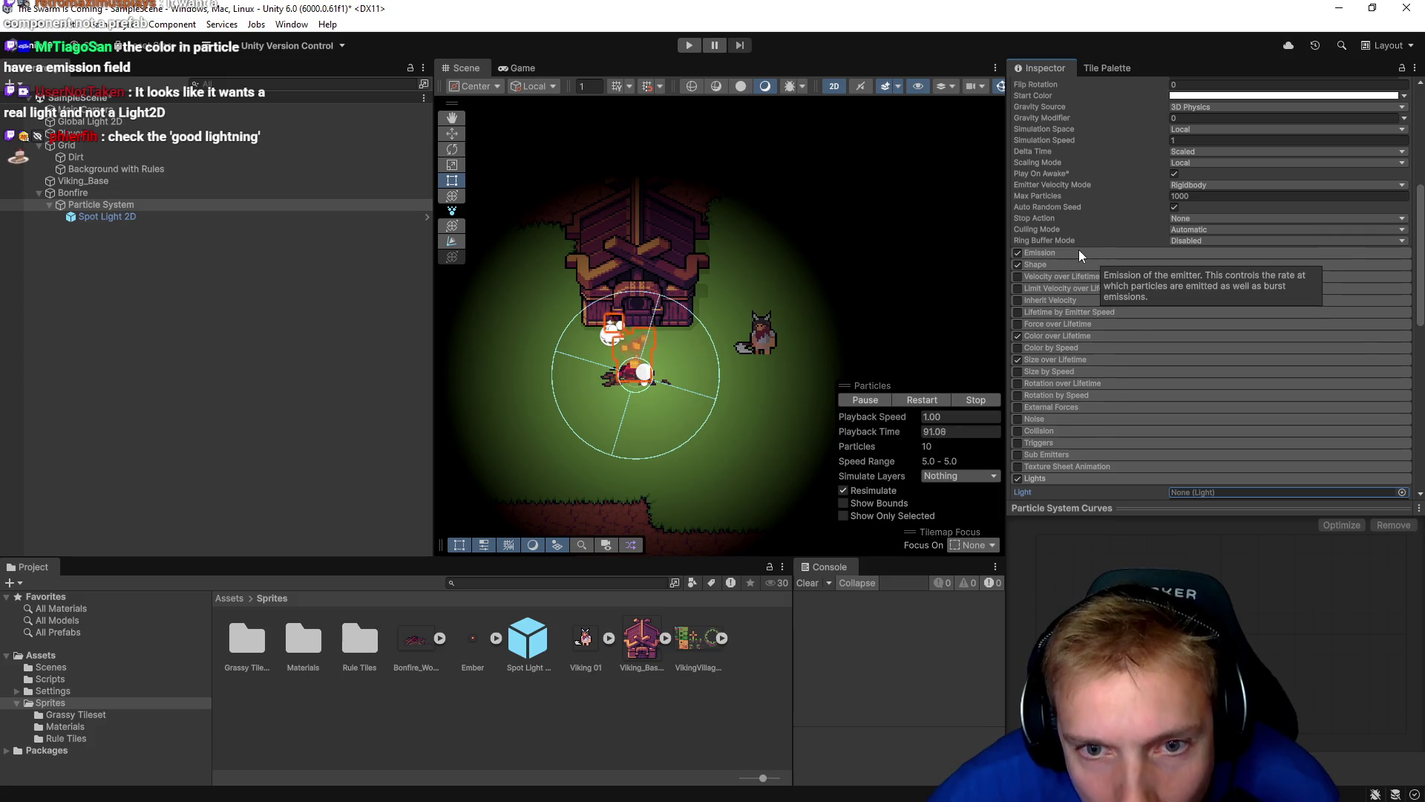
left_click(1071, 254)
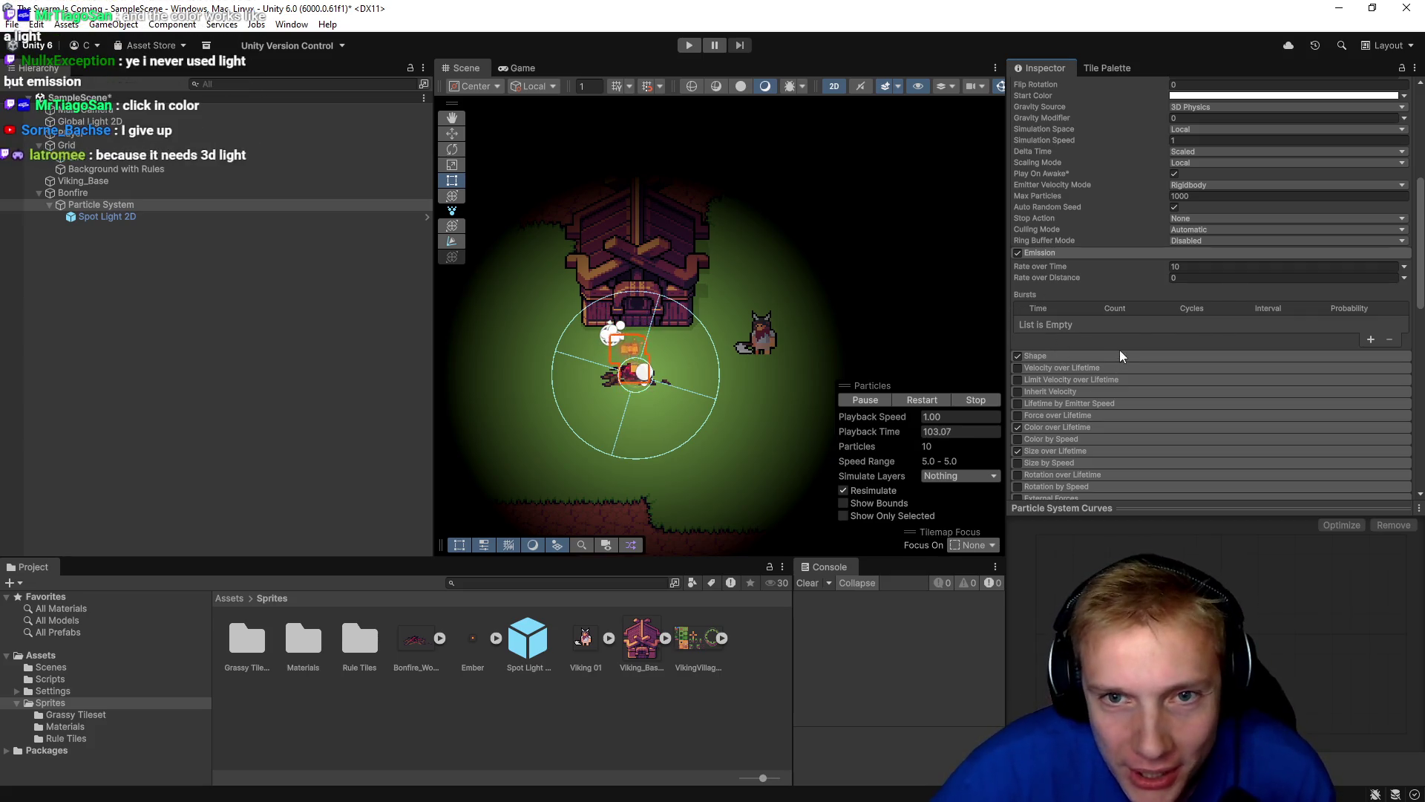
left_click(101, 204)
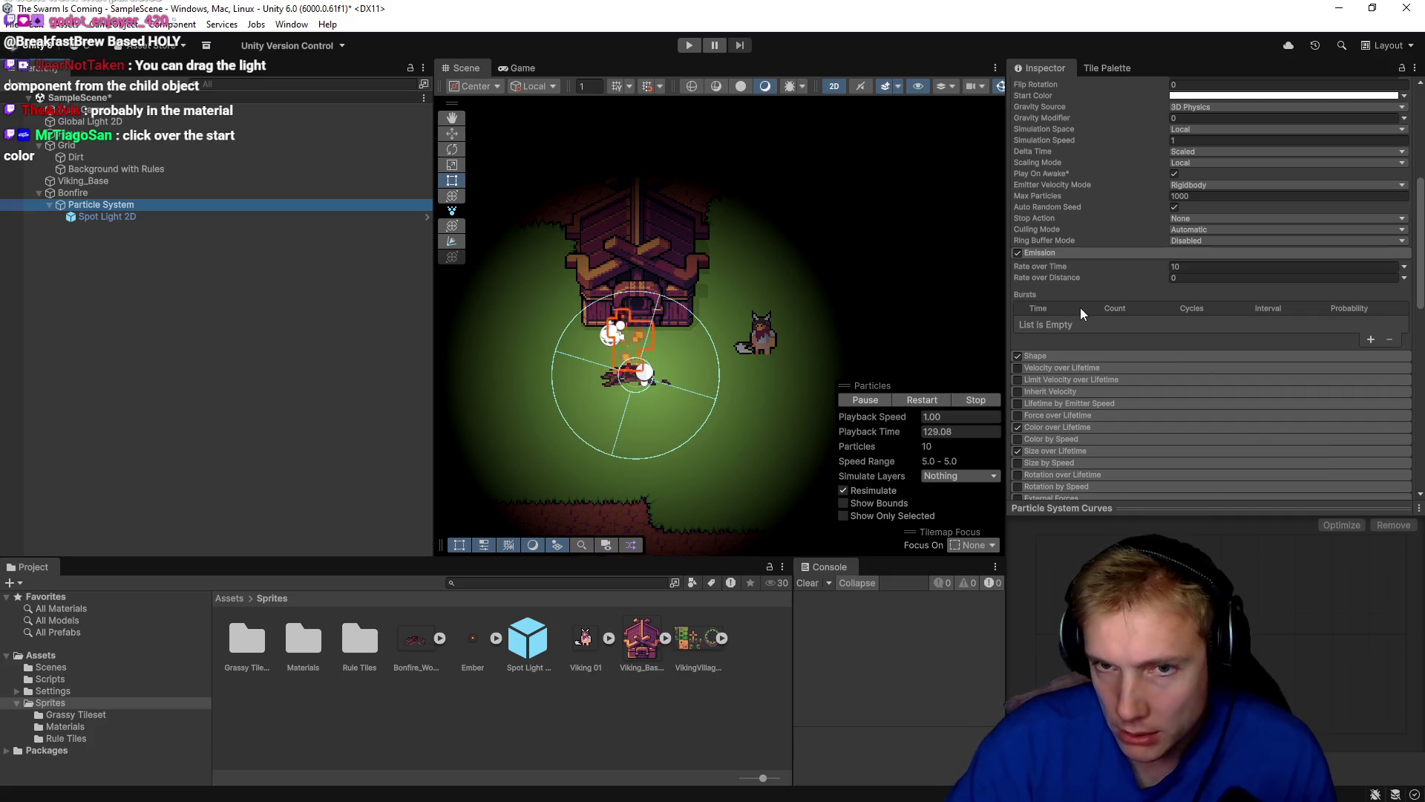
scroll(1169, 321, "up", 6)
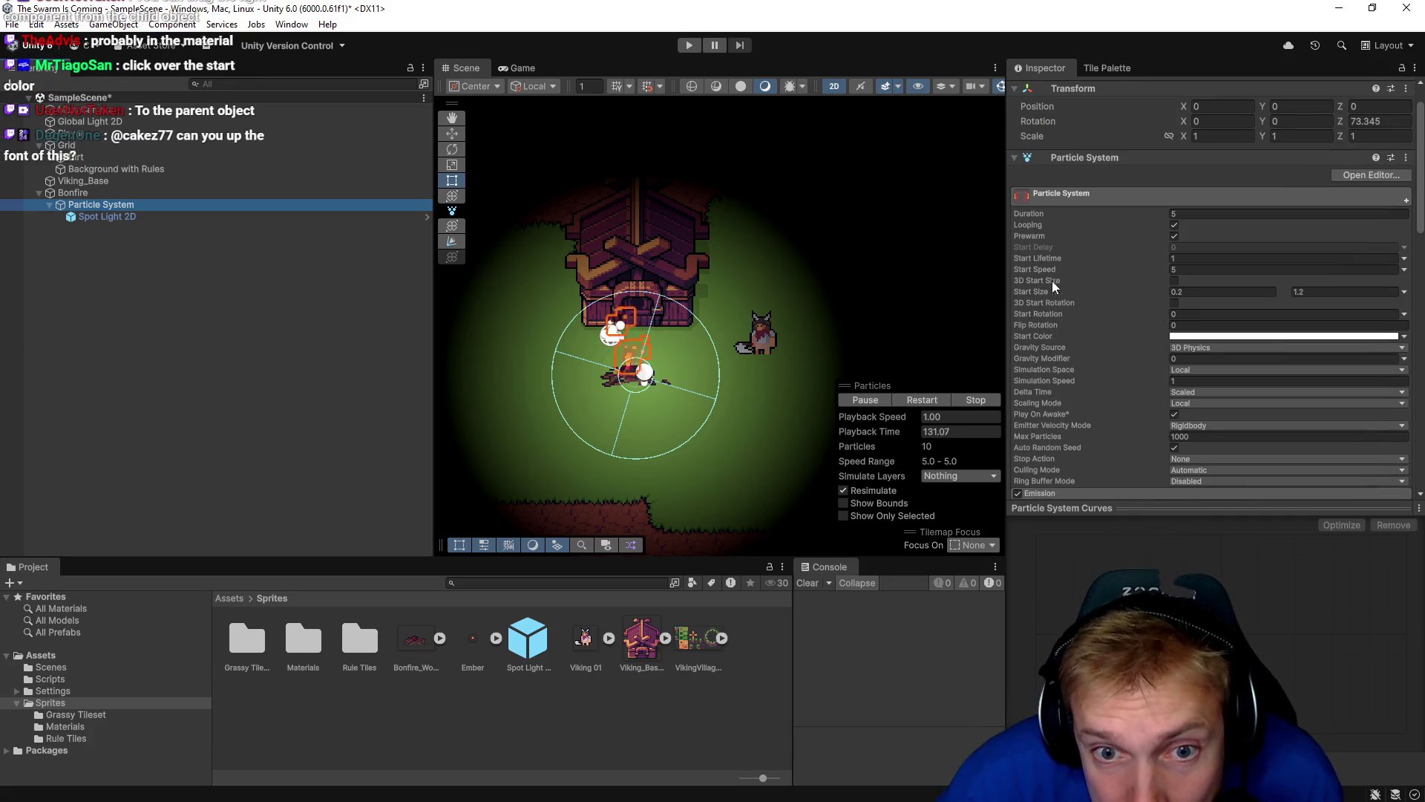
left_click(1089, 336)
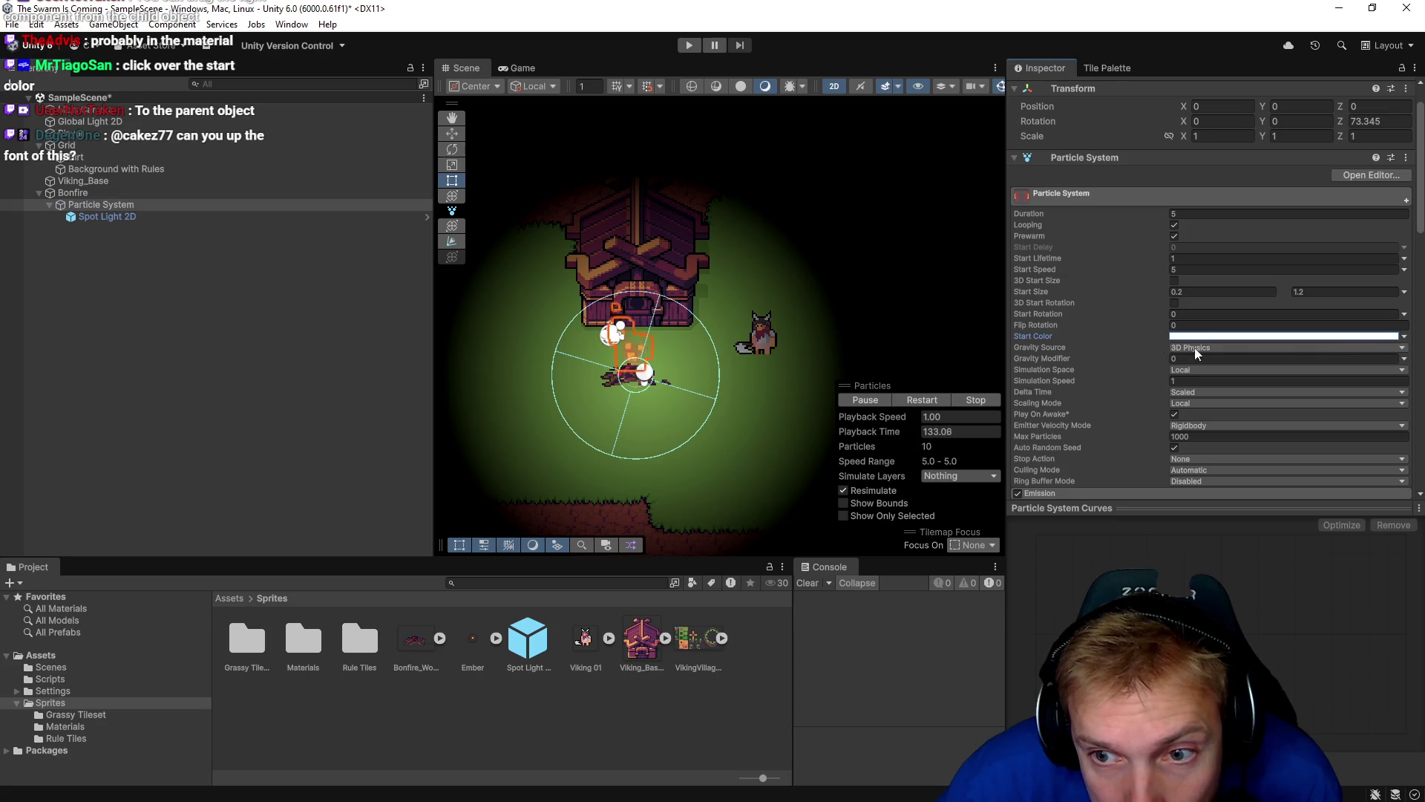
left_click(1404, 338)
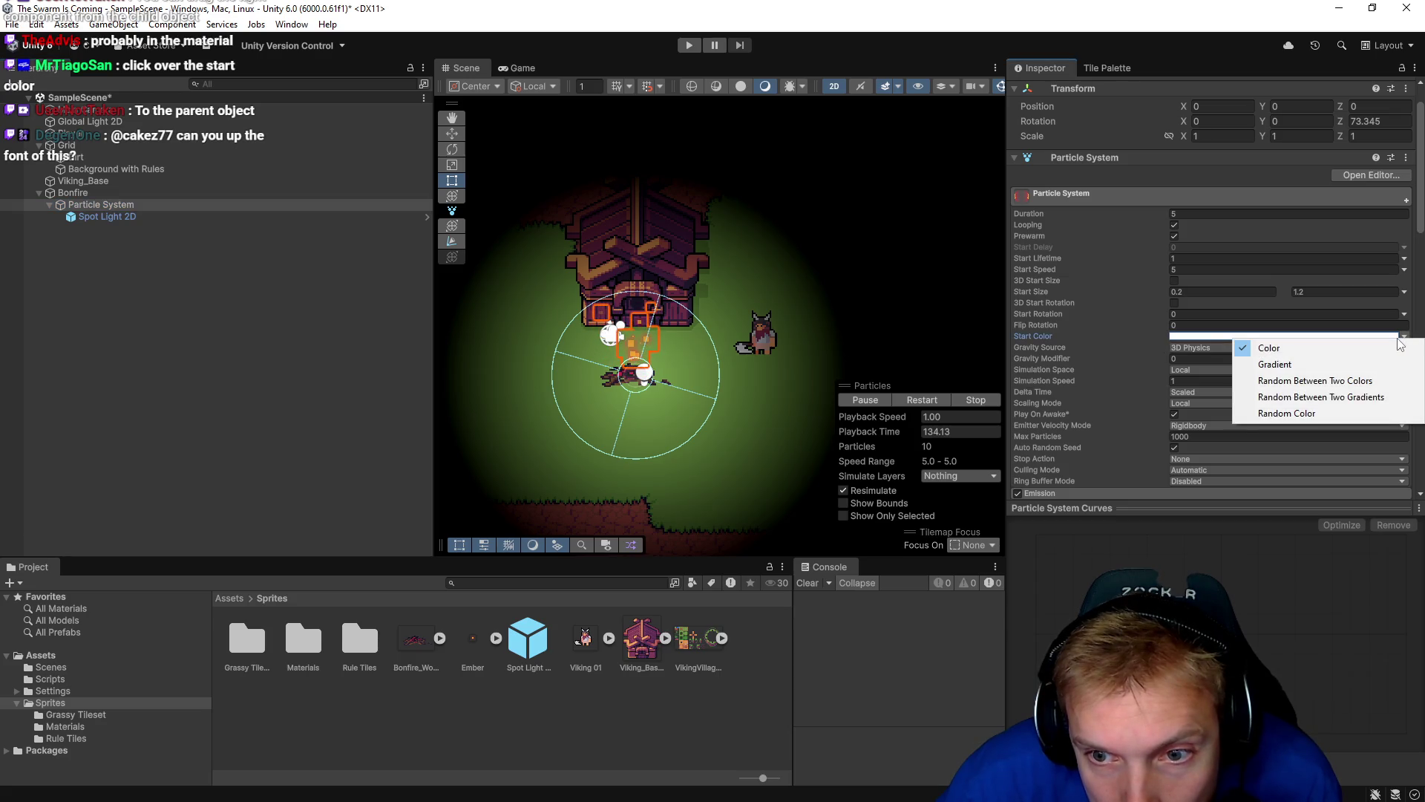
left_click(1271, 348)
left_click(1259, 337)
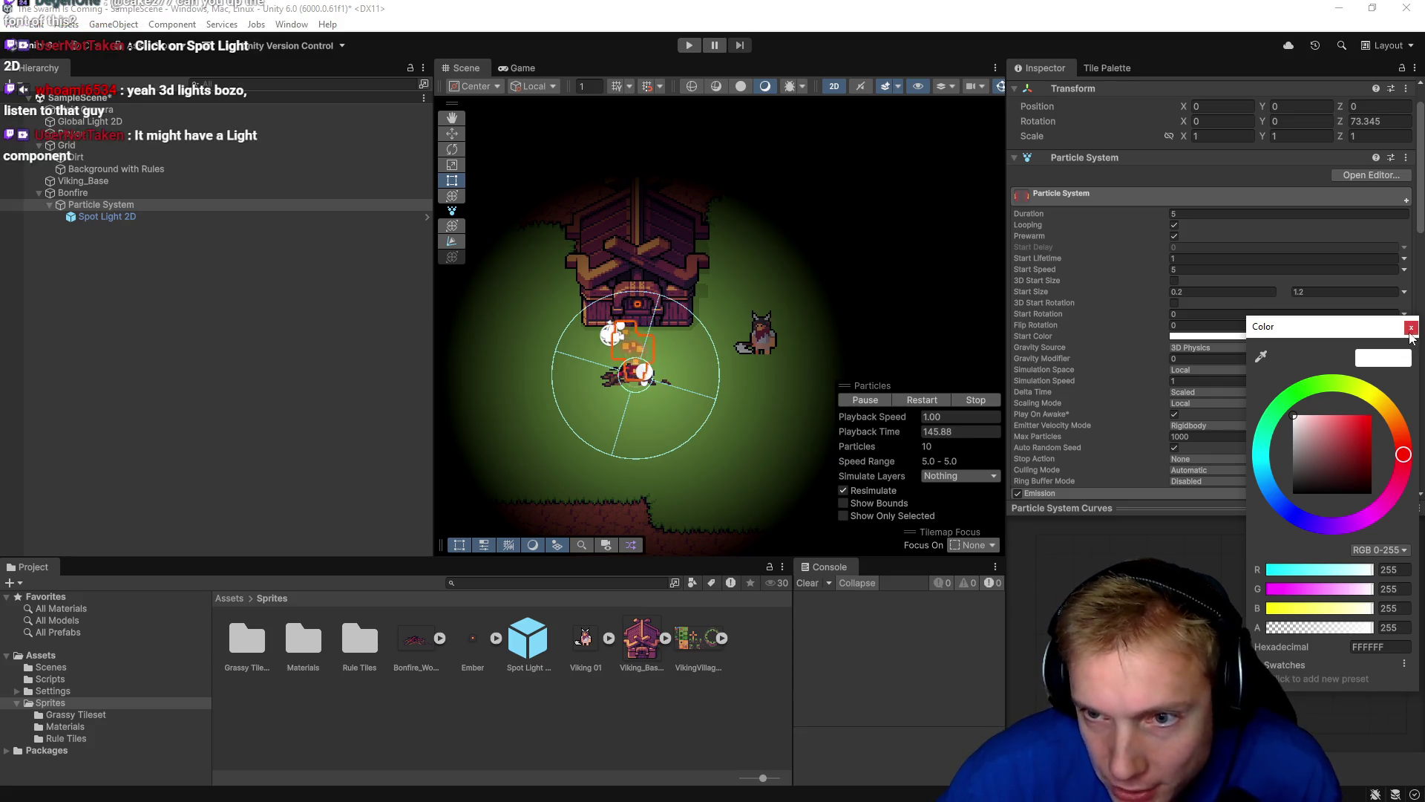
left_click(1411, 327)
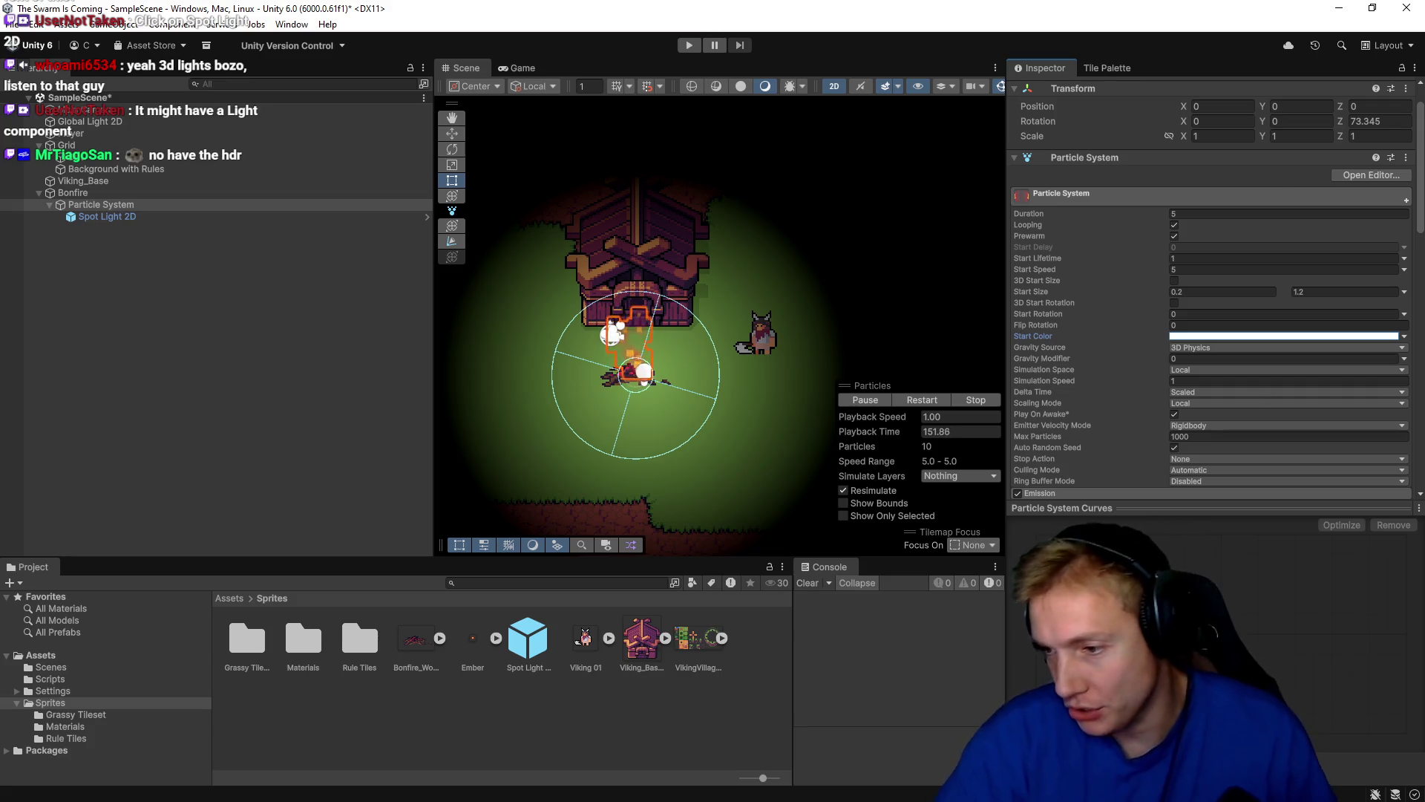
key("alt+Tab")
Search the web for 'unity inspector font size' and open the Unity Discussions thread on editor font size.
key("ctrl+l")
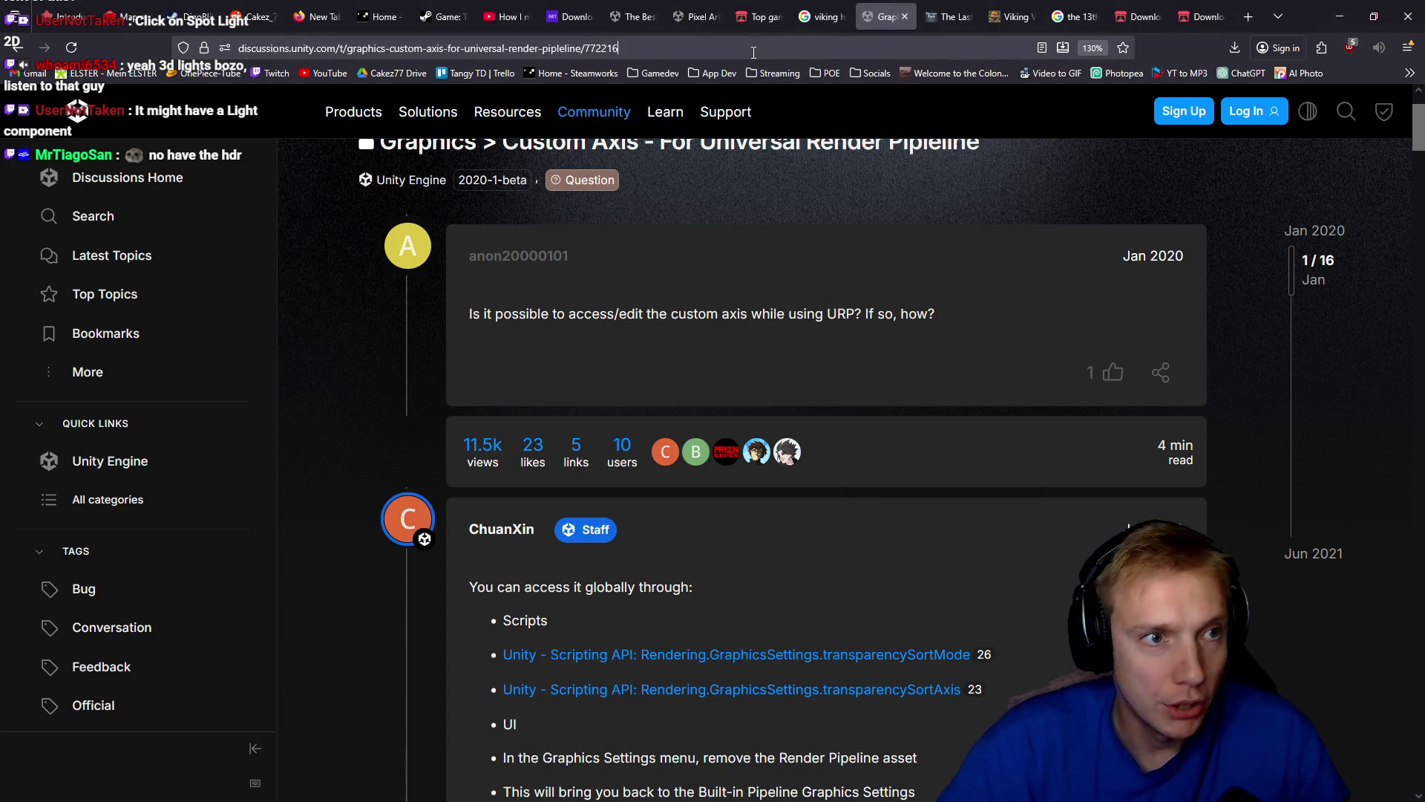
type("unity inspec")
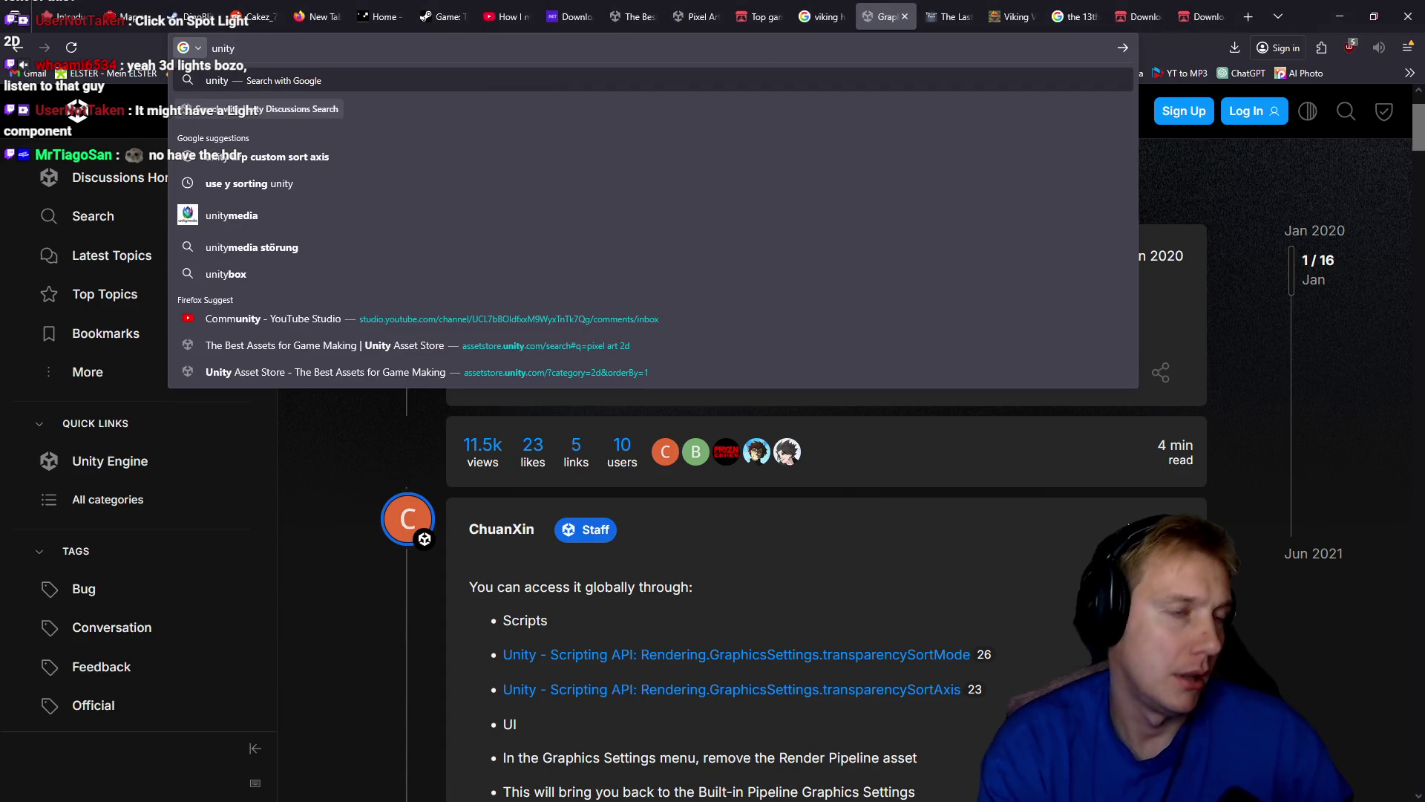
type("tor fon")
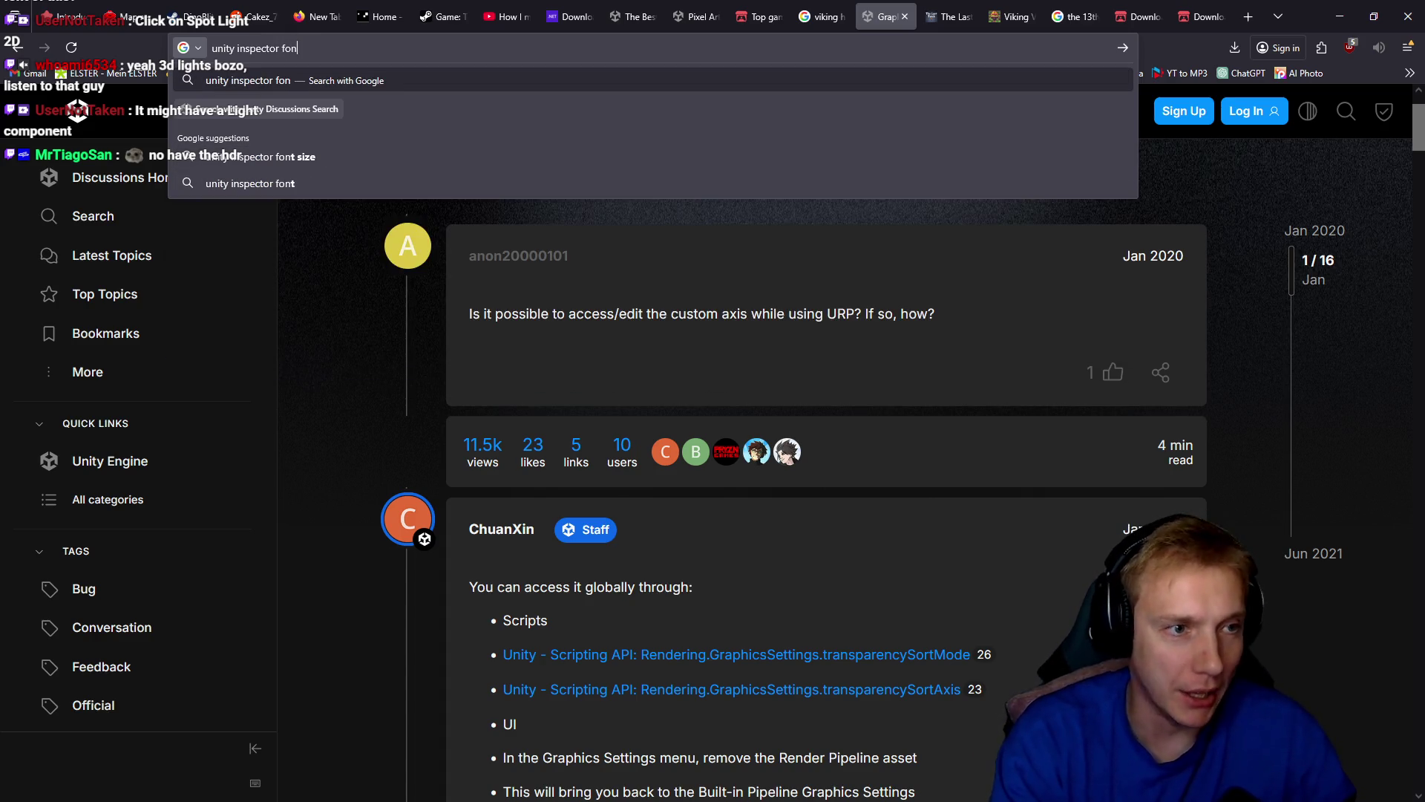
type("t size")
key("Return")
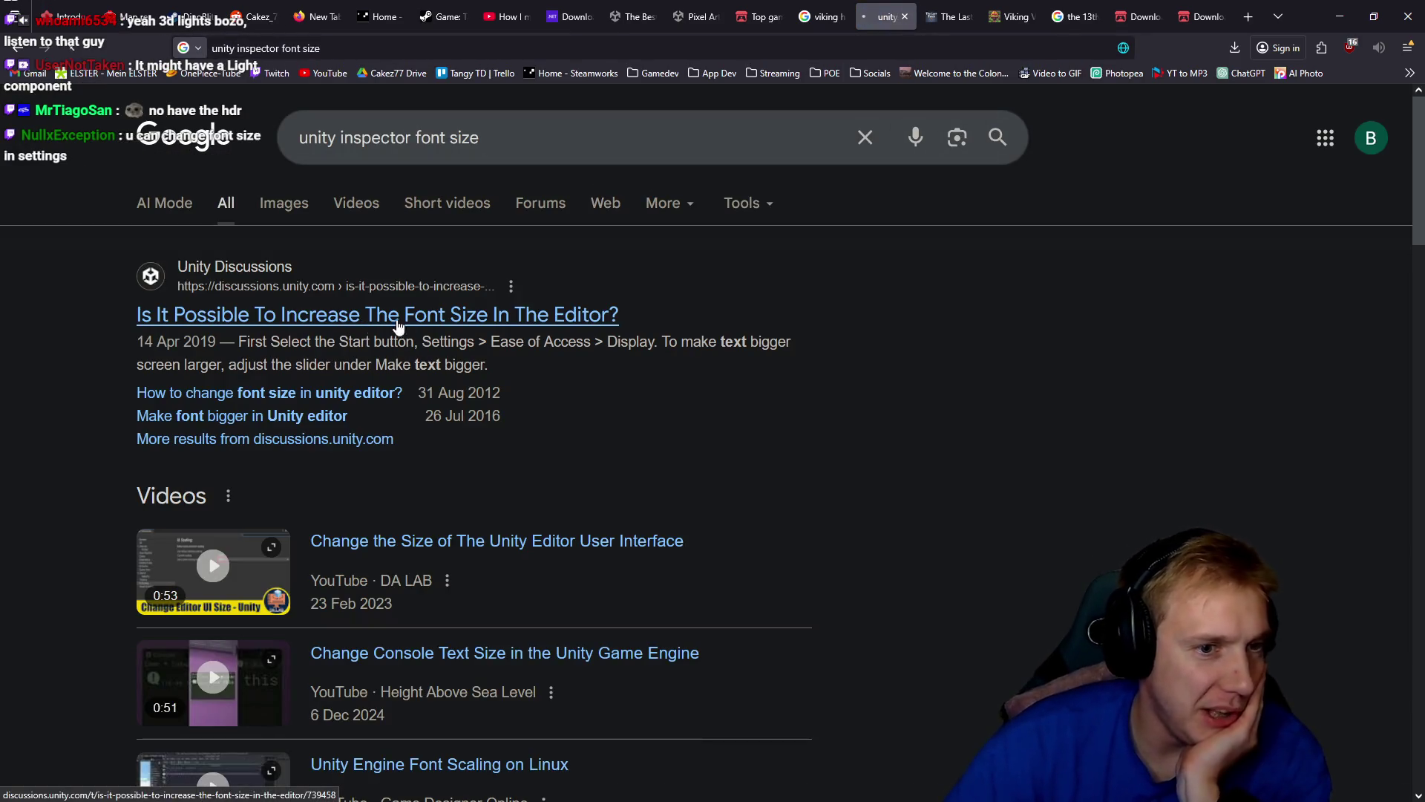
left_click(387, 324)
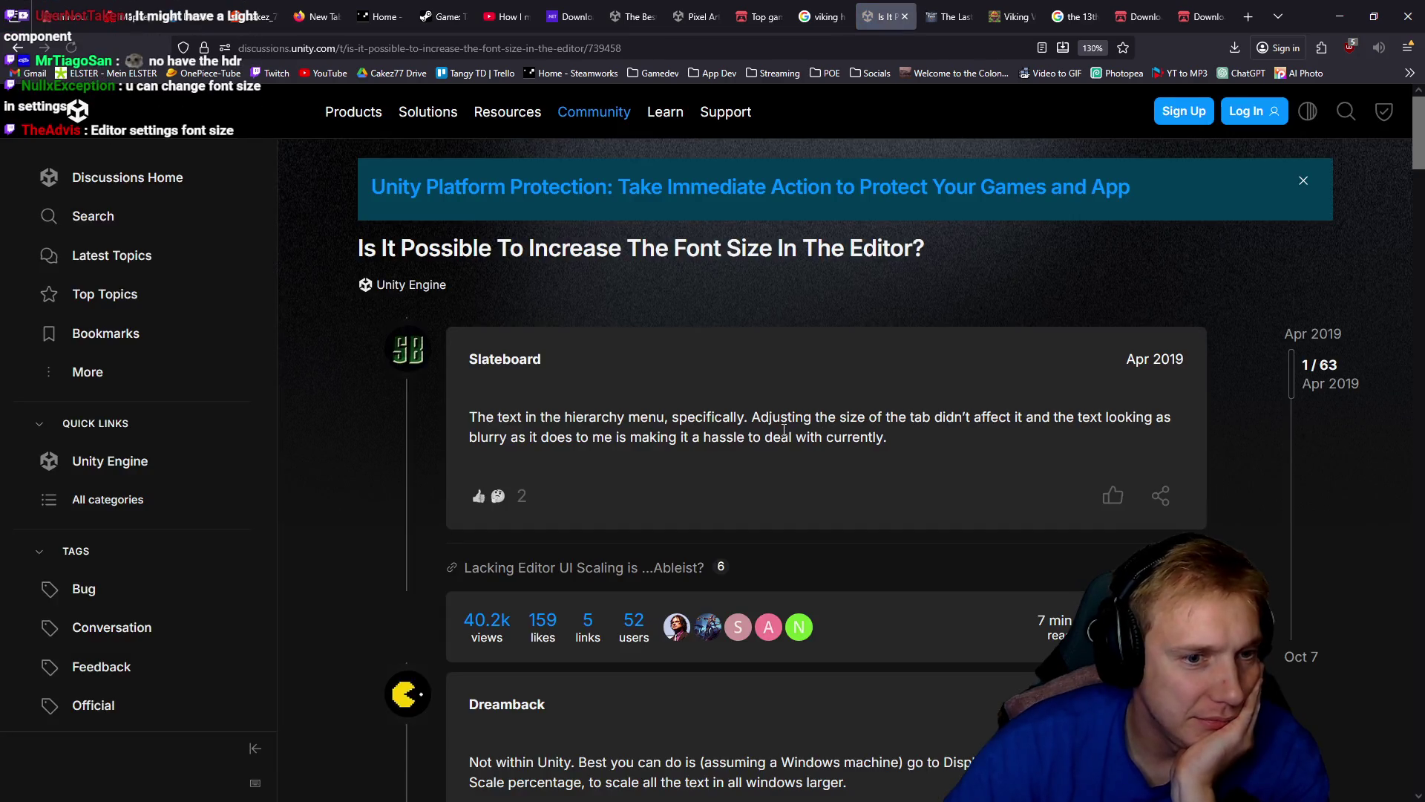
scroll(782, 434, "down", 3)
left_click_drag(487, 549, 577, 548)
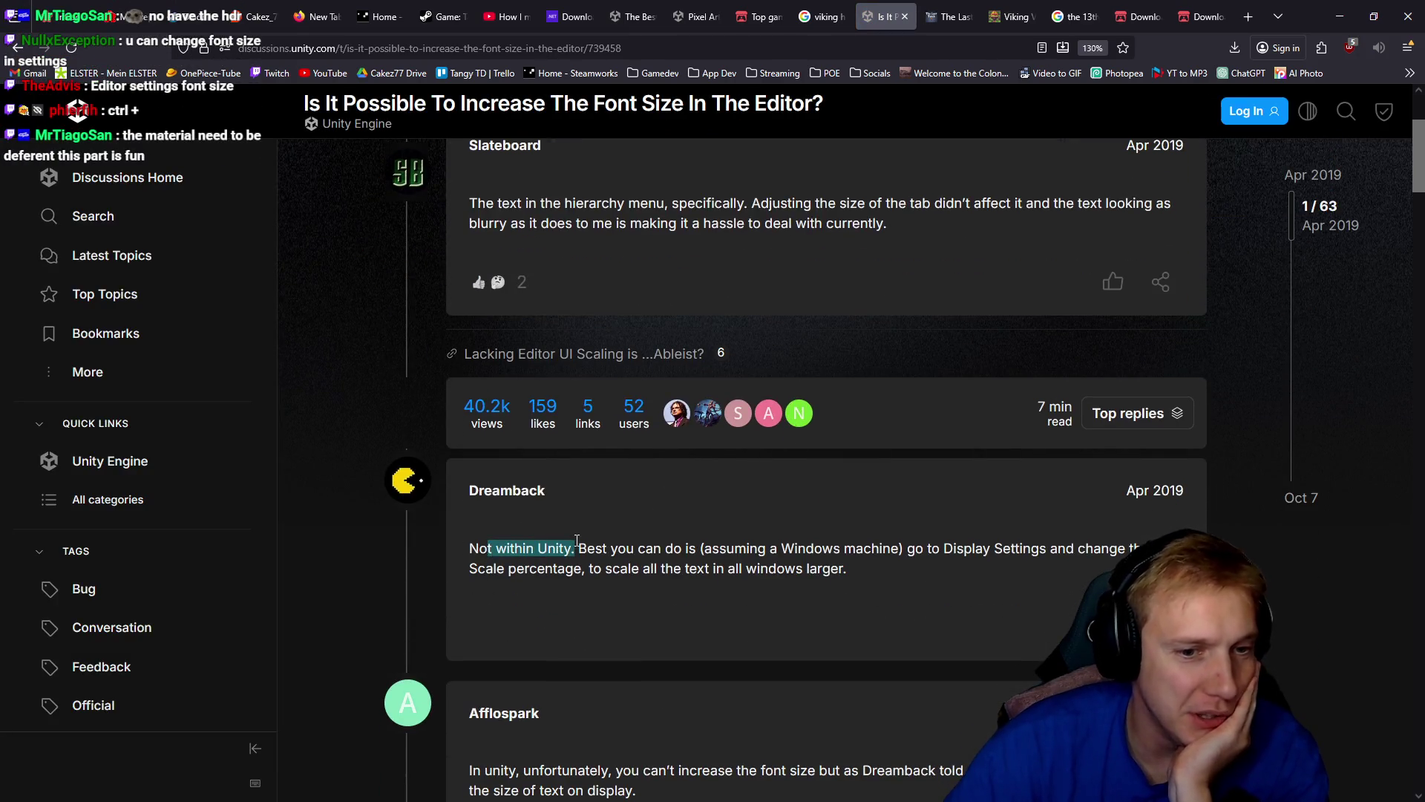
left_click(662, 546)
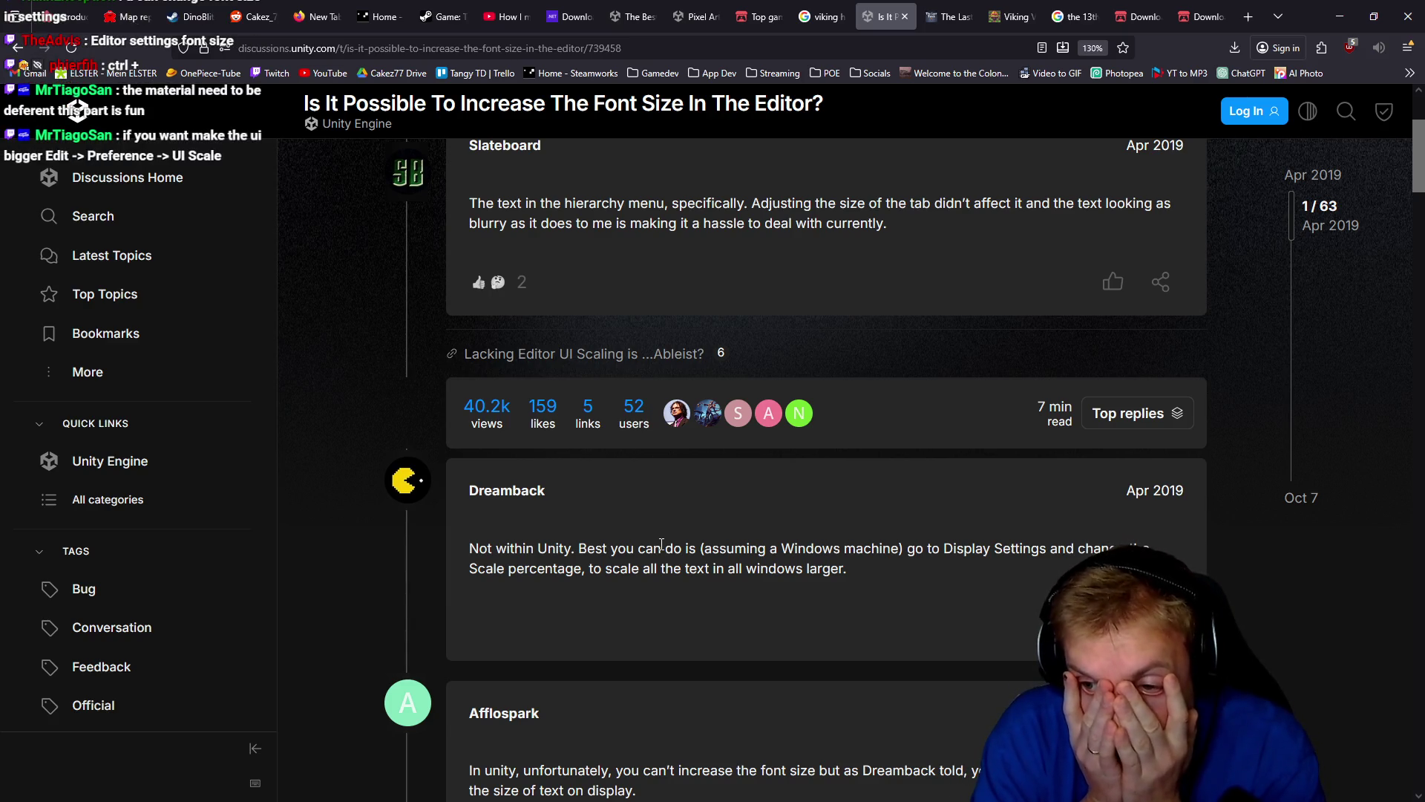
Review the thread once more and return to the Unity Editor.
left_click(1340, 16)
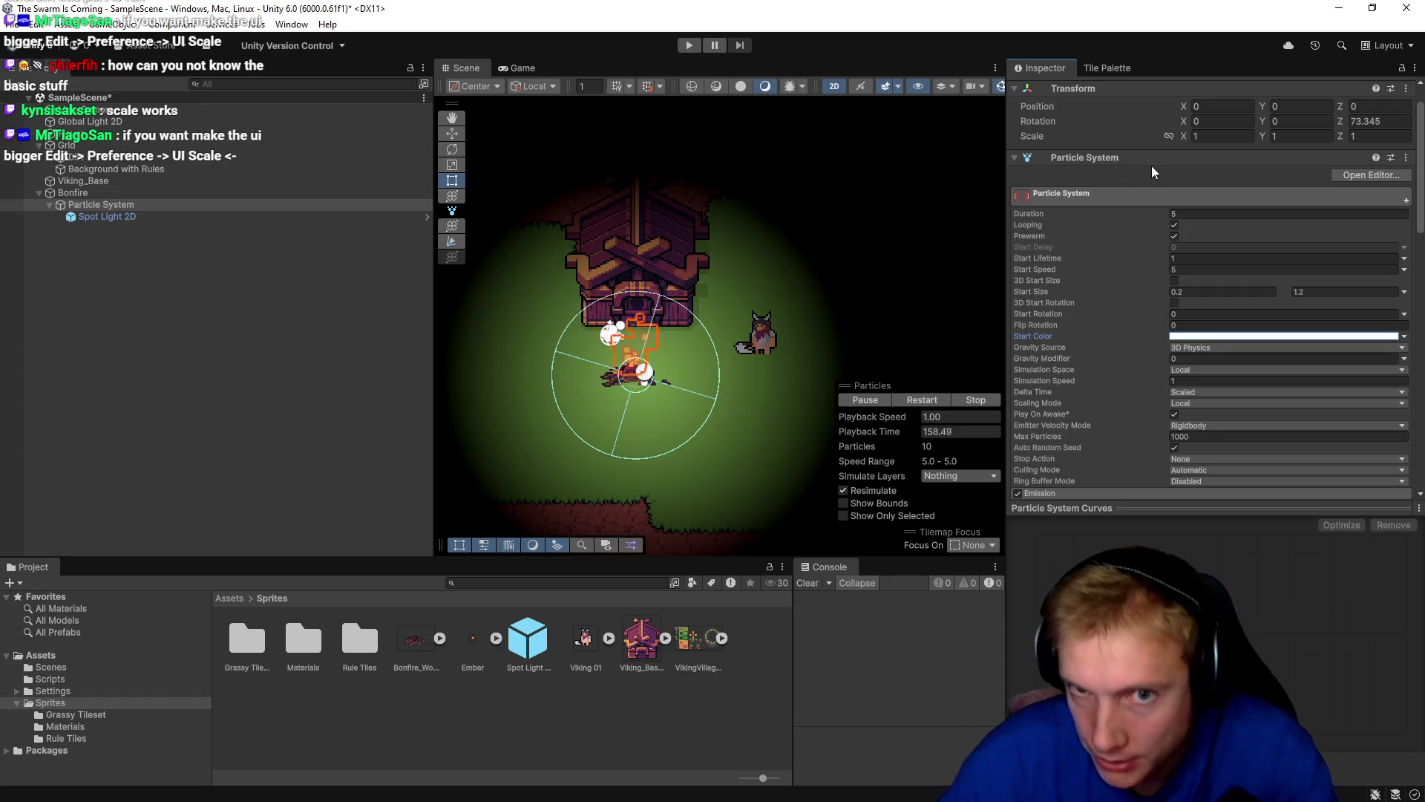
scroll(1156, 181, "down", 2)
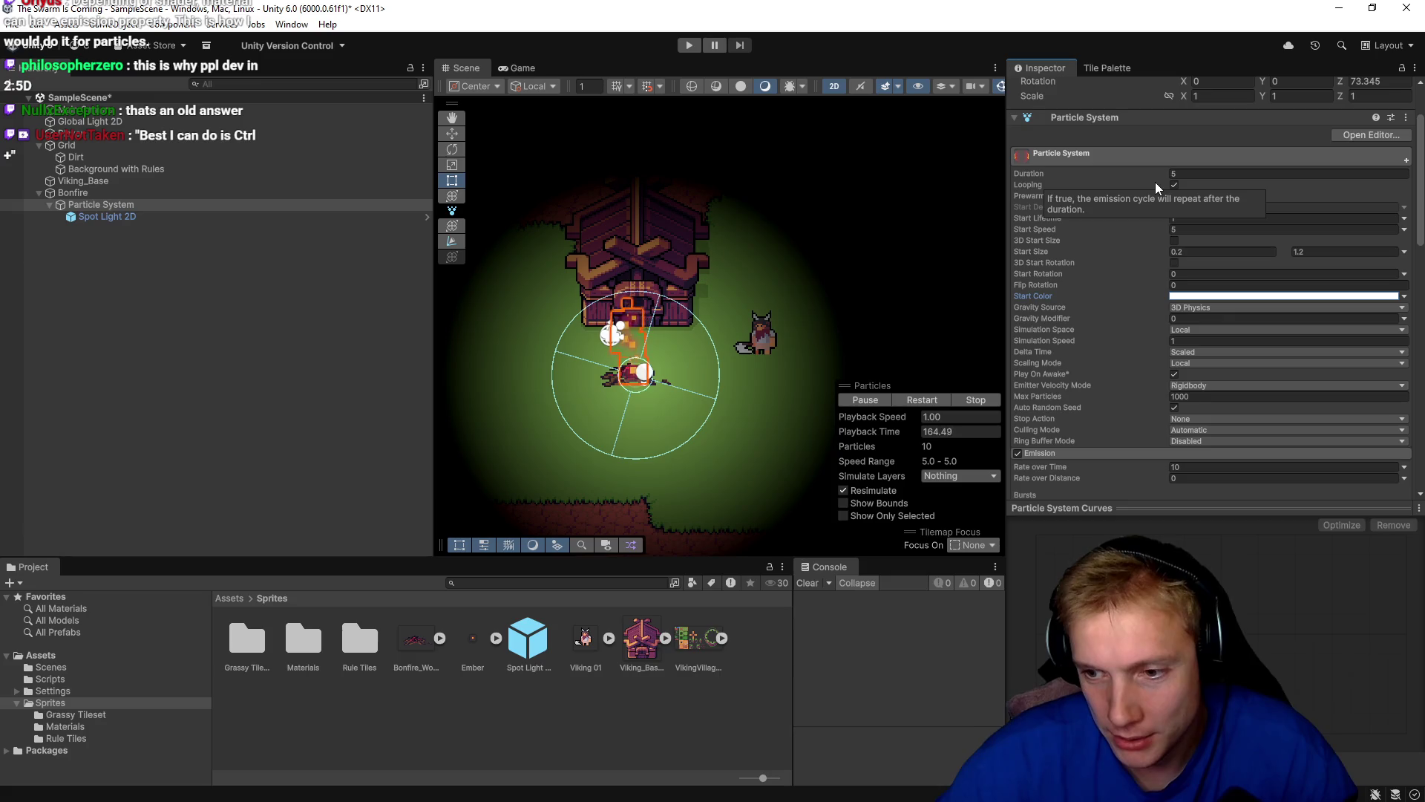
key("alt+Tab")
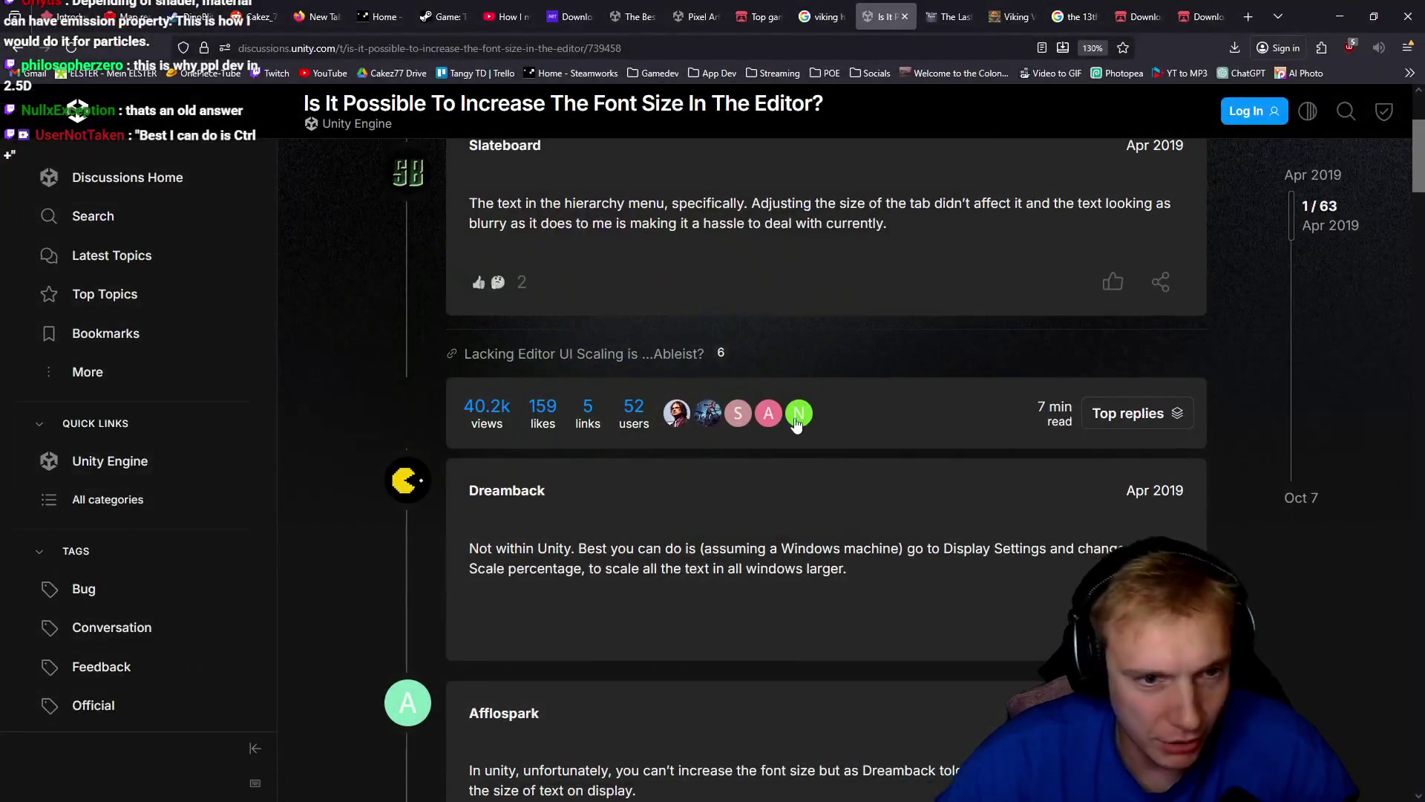
scroll(882, 464, "up", 1)
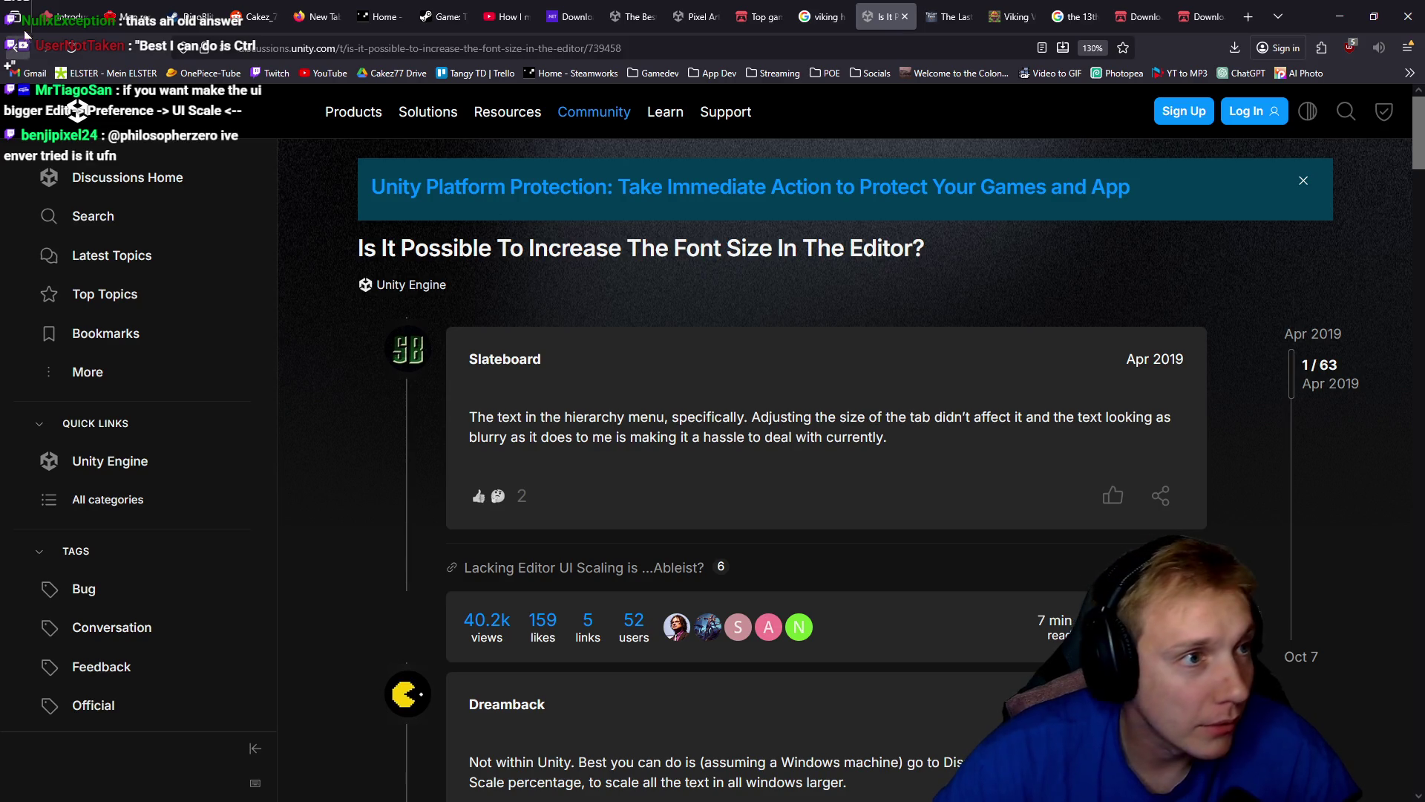
key("alt+Tab")
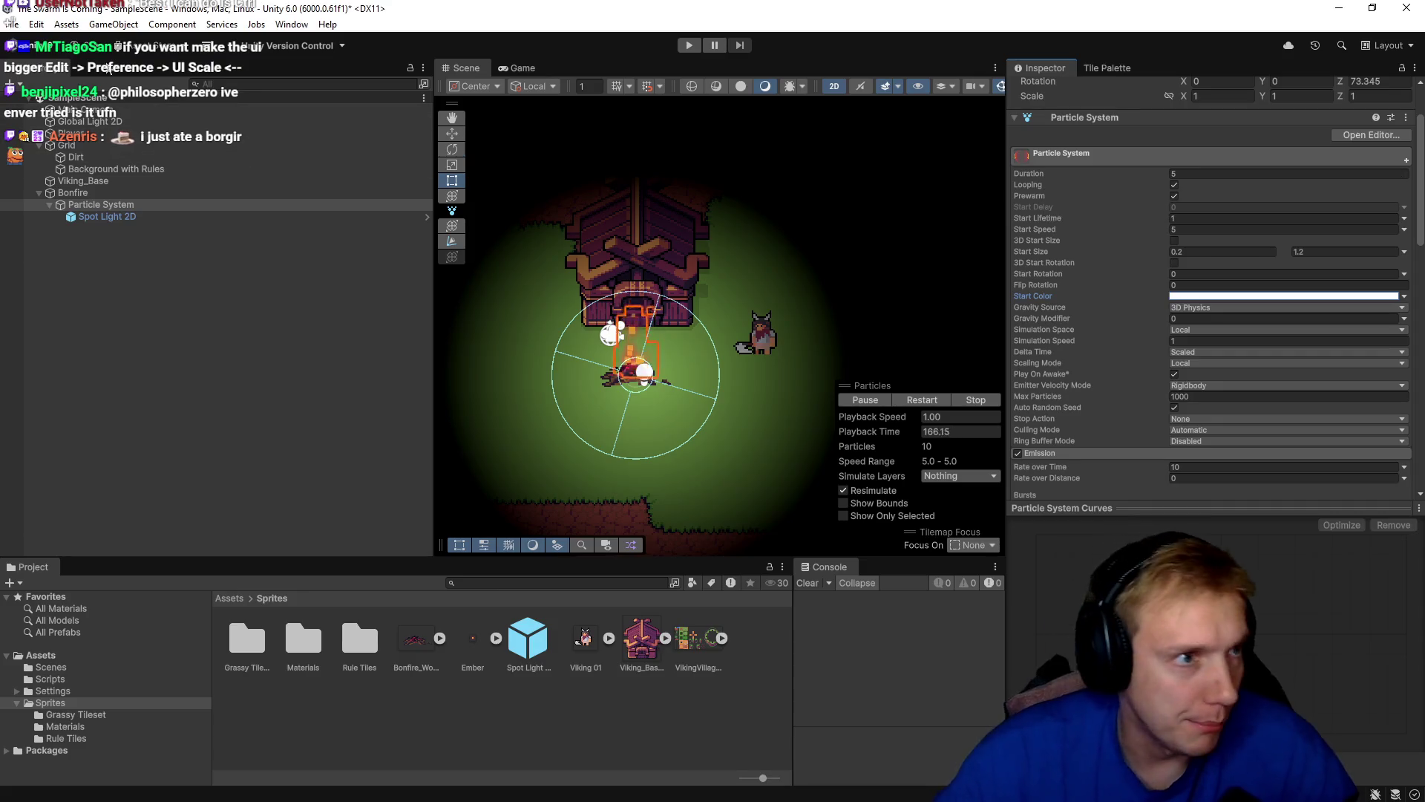
left_click(36, 24)
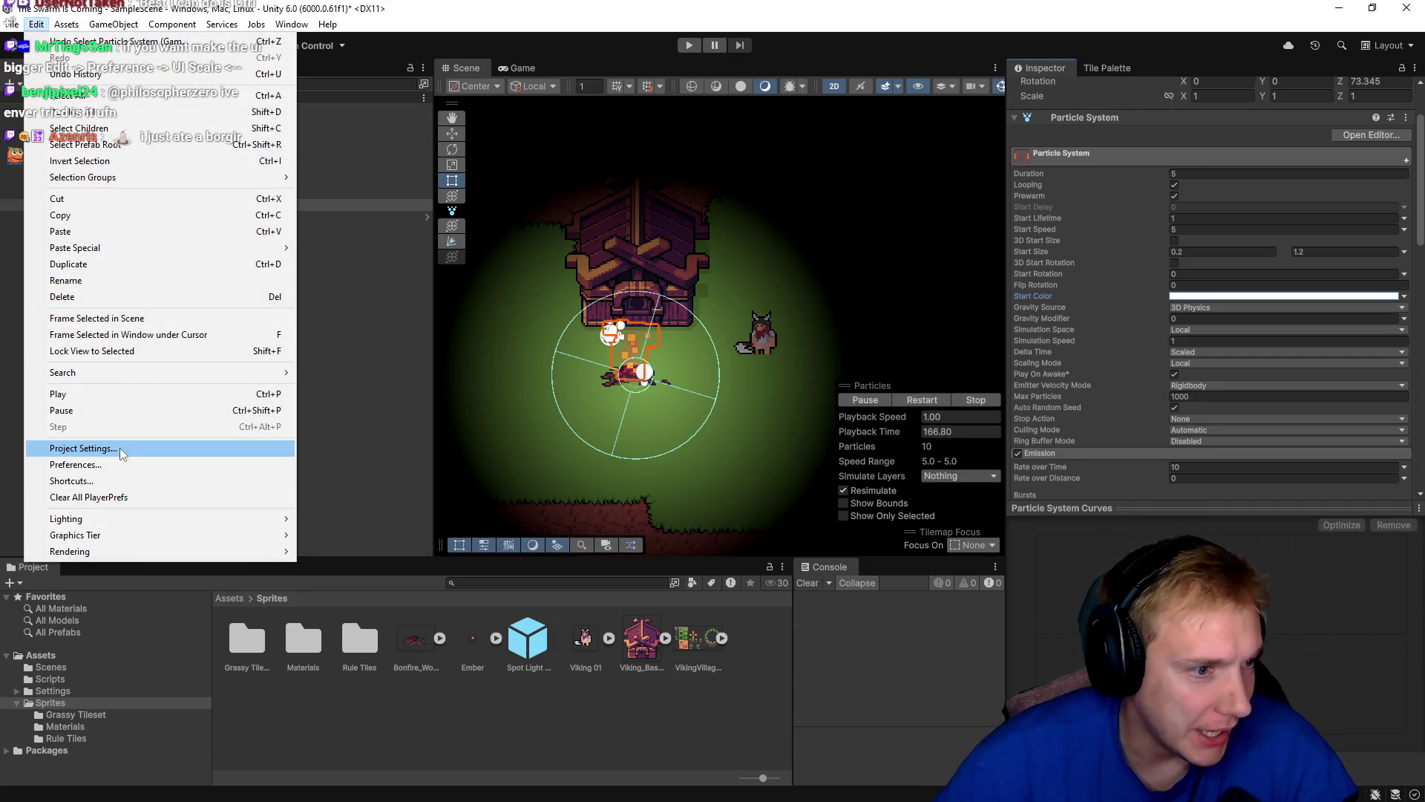
Search Project Settings for 'ui scale', browse the Editor page, then close the window.
left_click(122, 448)
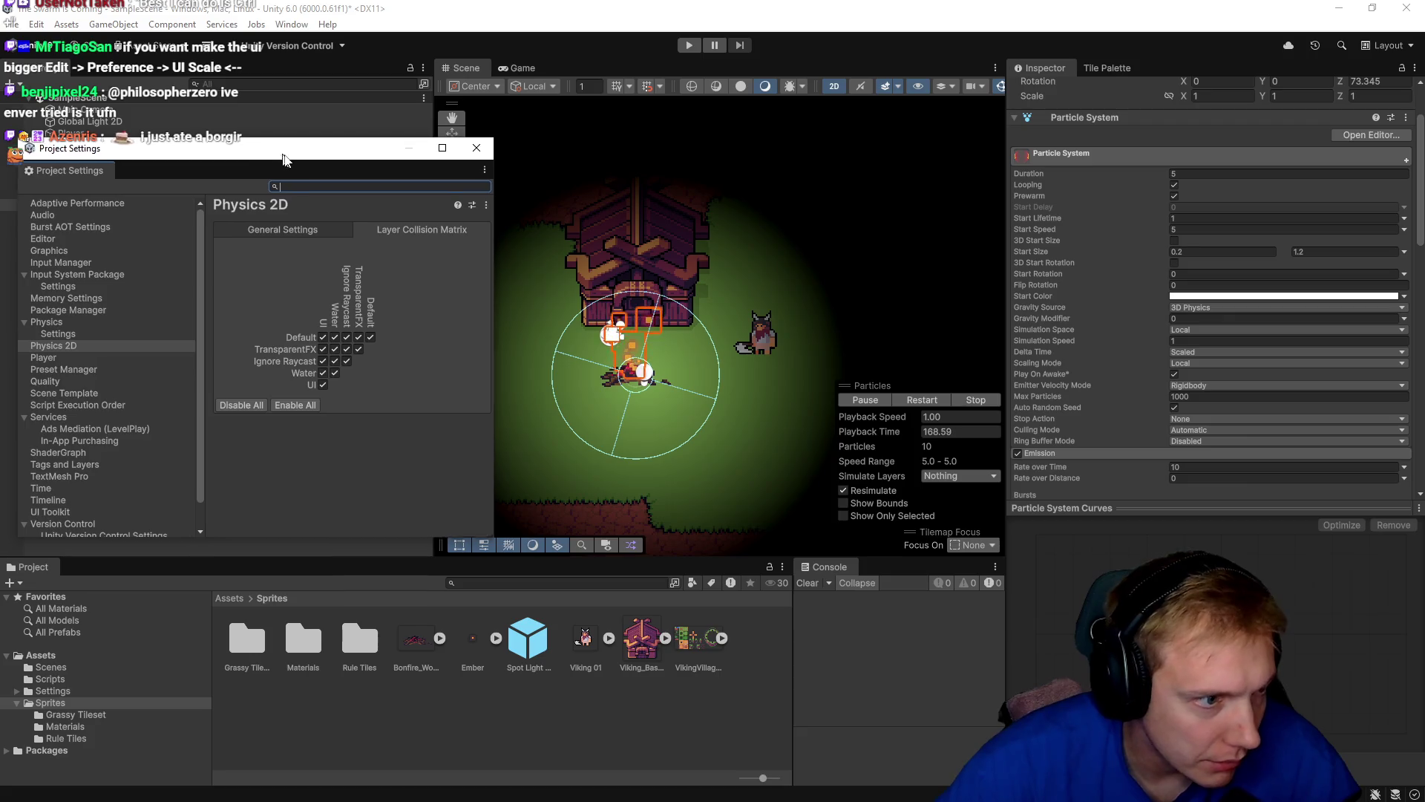
left_click_drag(268, 159, 425, 172)
type("ui sc")
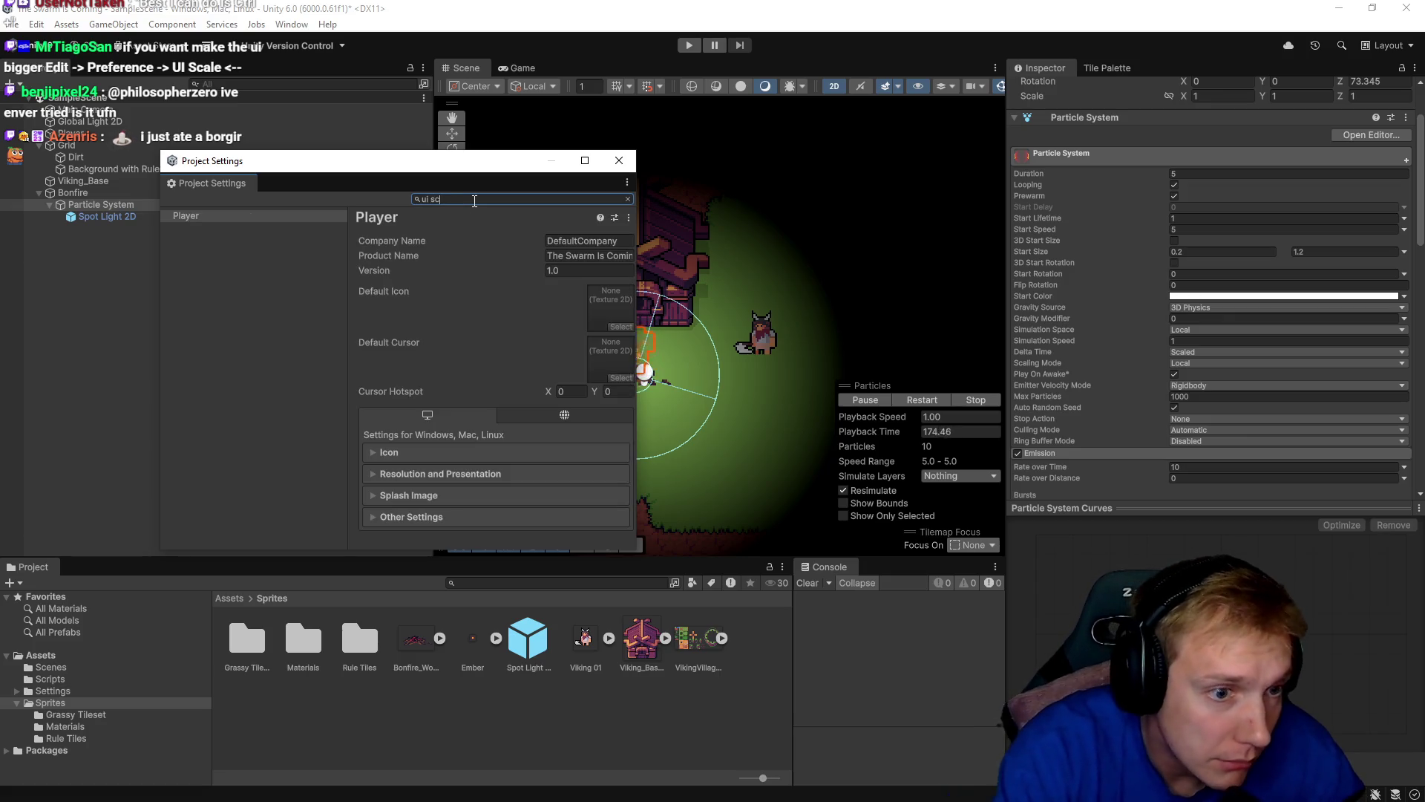
type("ale")
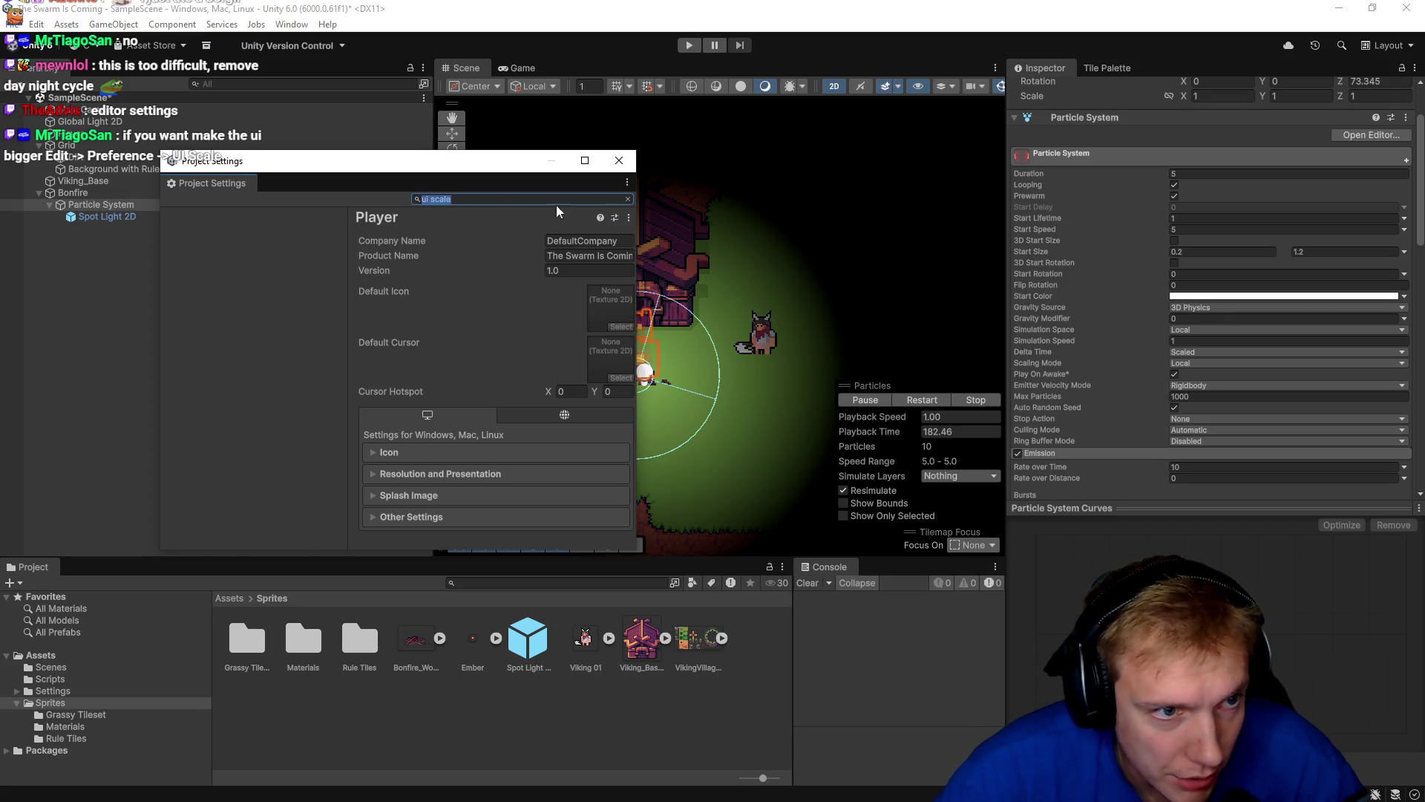
key("BackSpace")
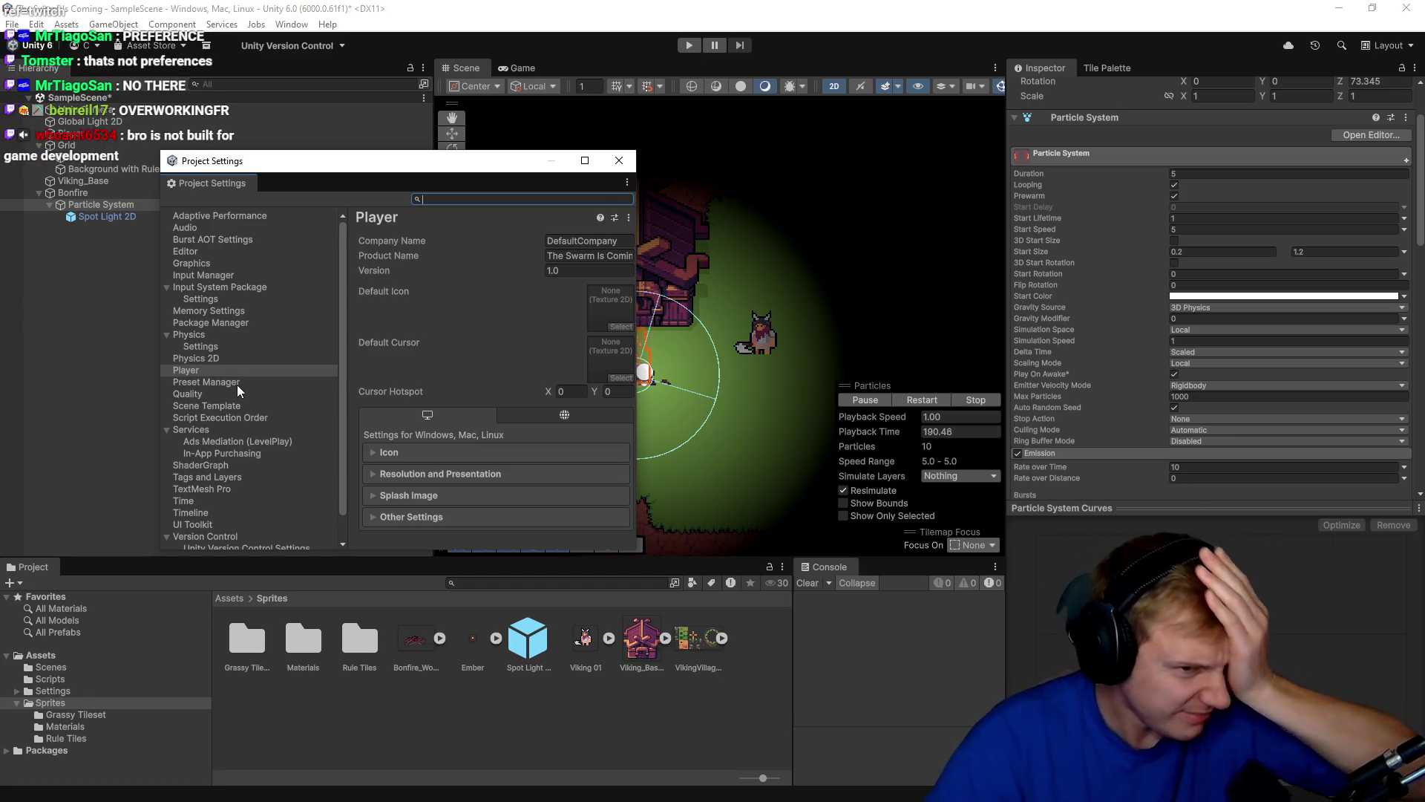
left_click(185, 249)
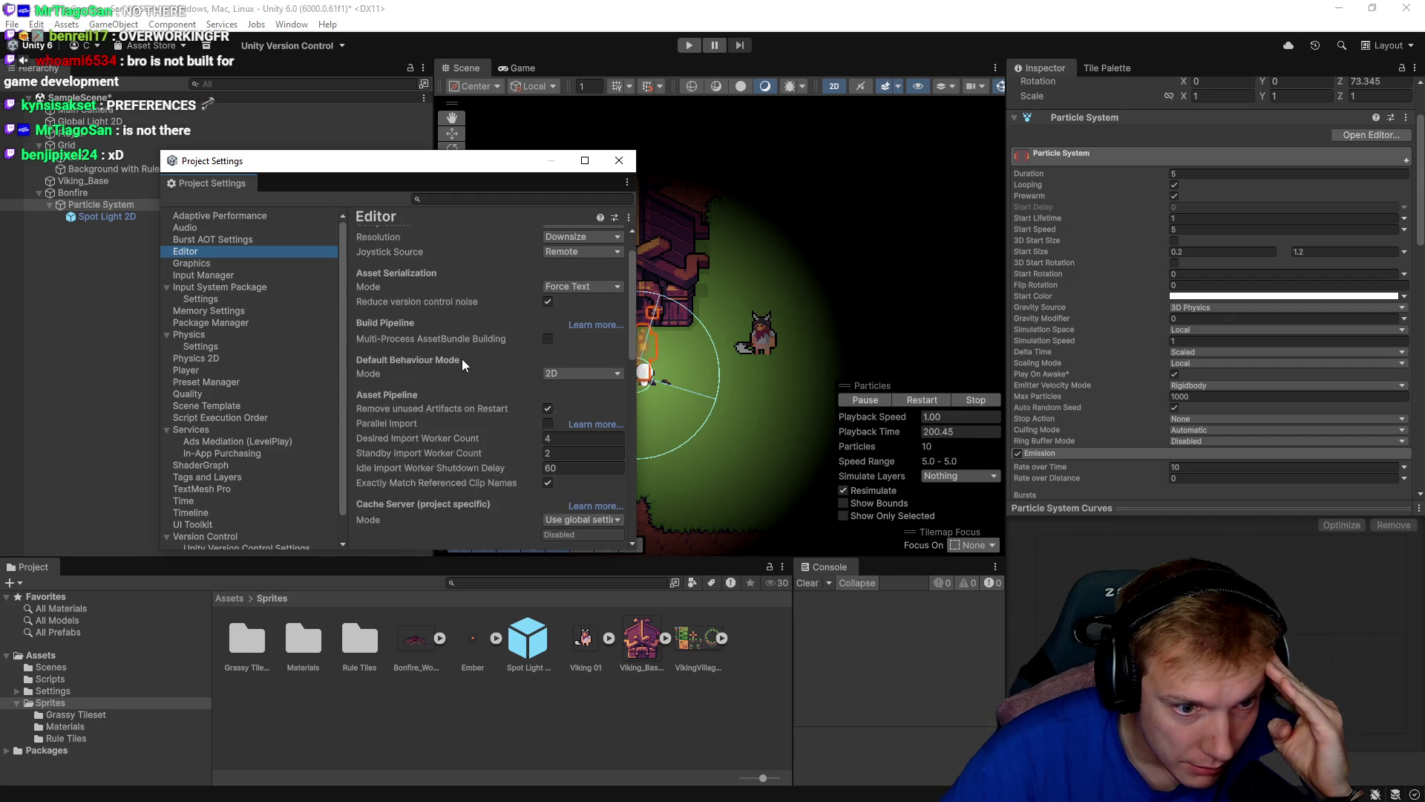
scroll(461, 358, "down", 3)
scroll(481, 493, "down", 10)
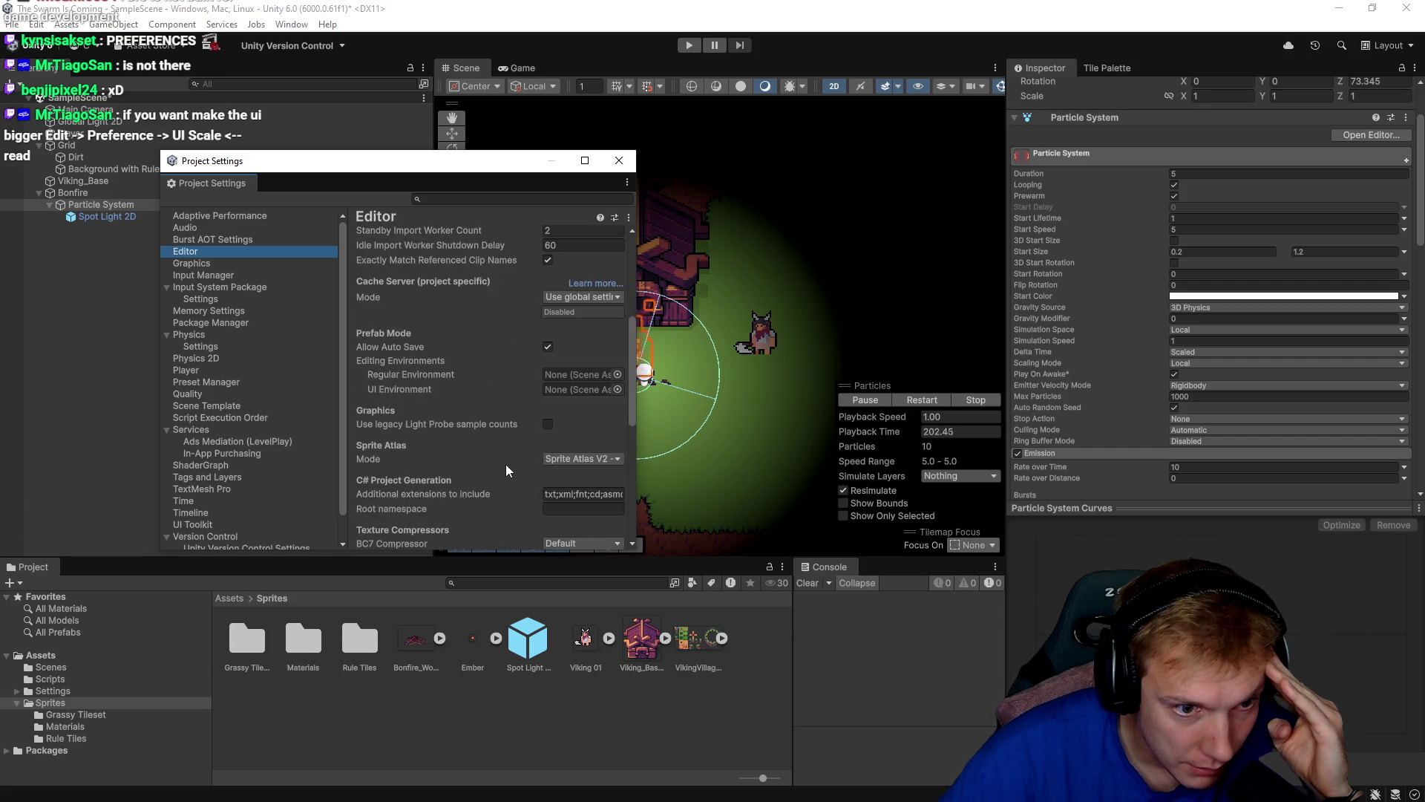
scroll(513, 460, "down", 3)
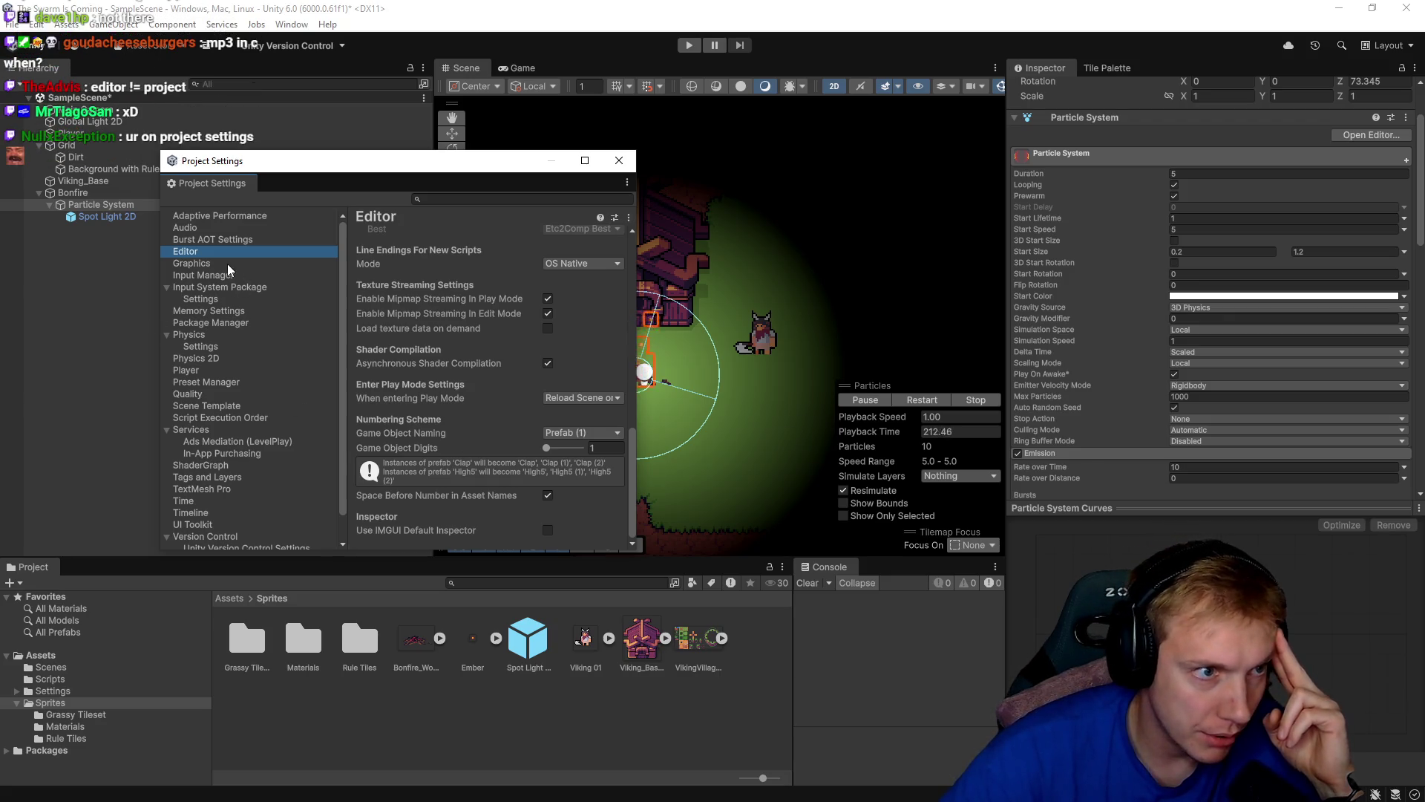
left_click(621, 161)
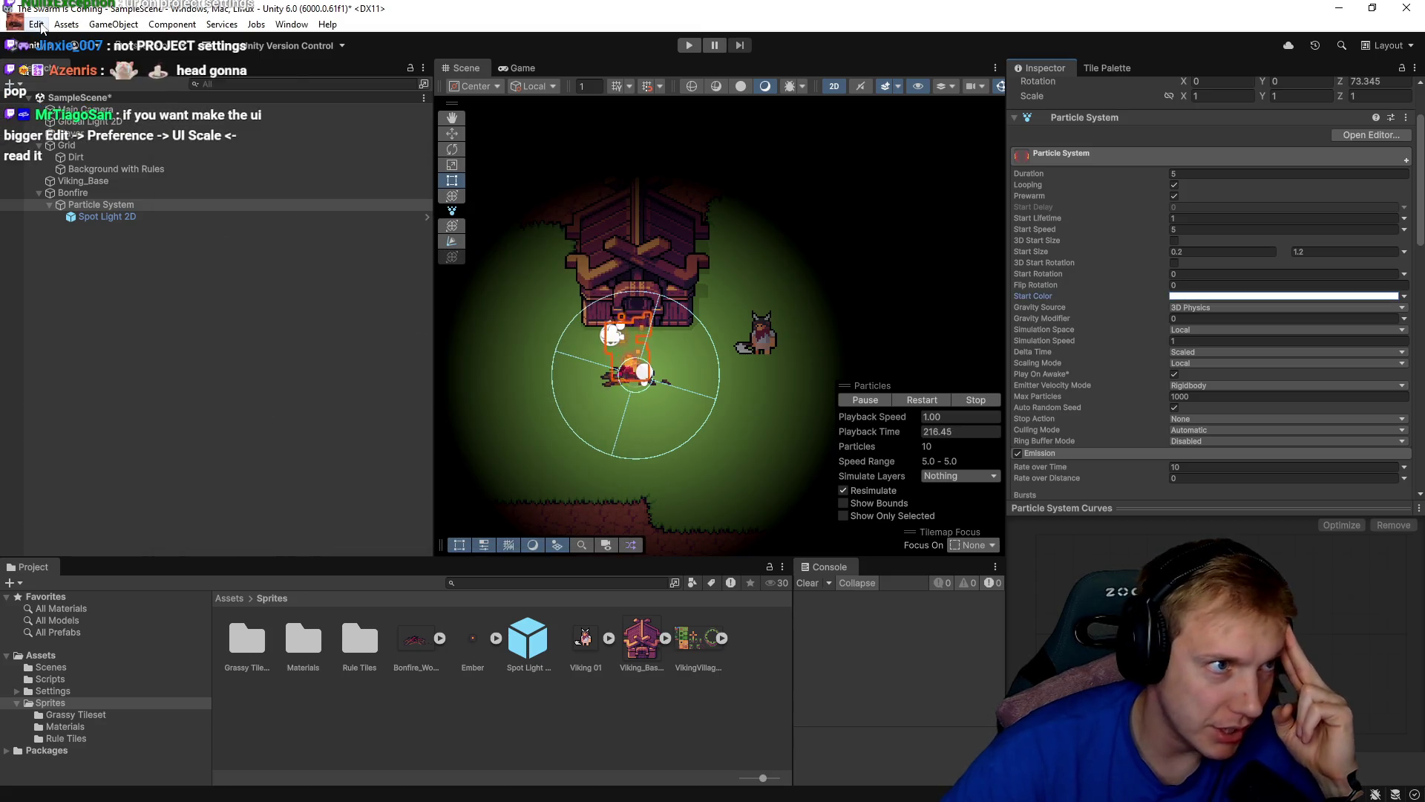
In Preferences, turn off the desktop default UI scaling and set a custom 150%.
left_click(37, 25)
left_click(98, 469)
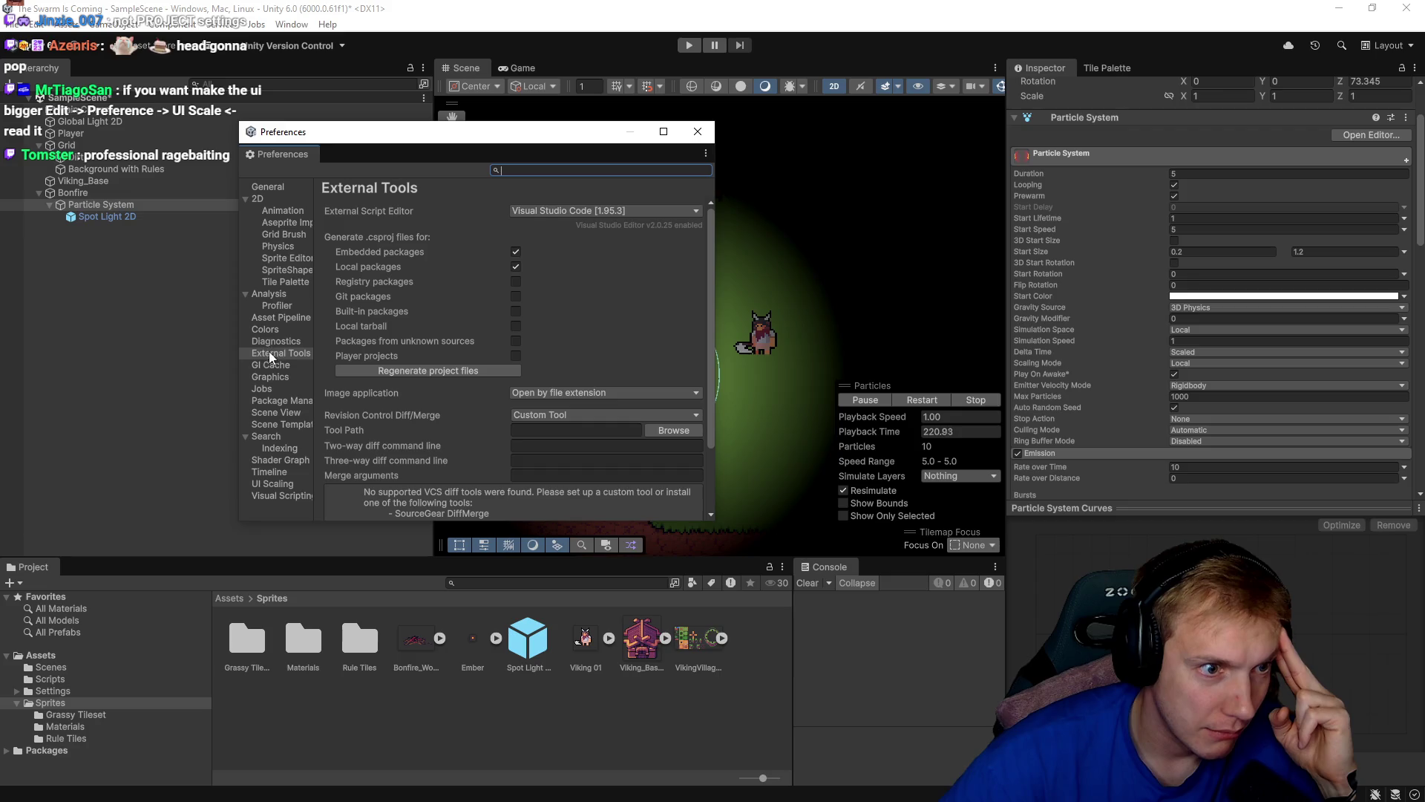
left_click(272, 484)
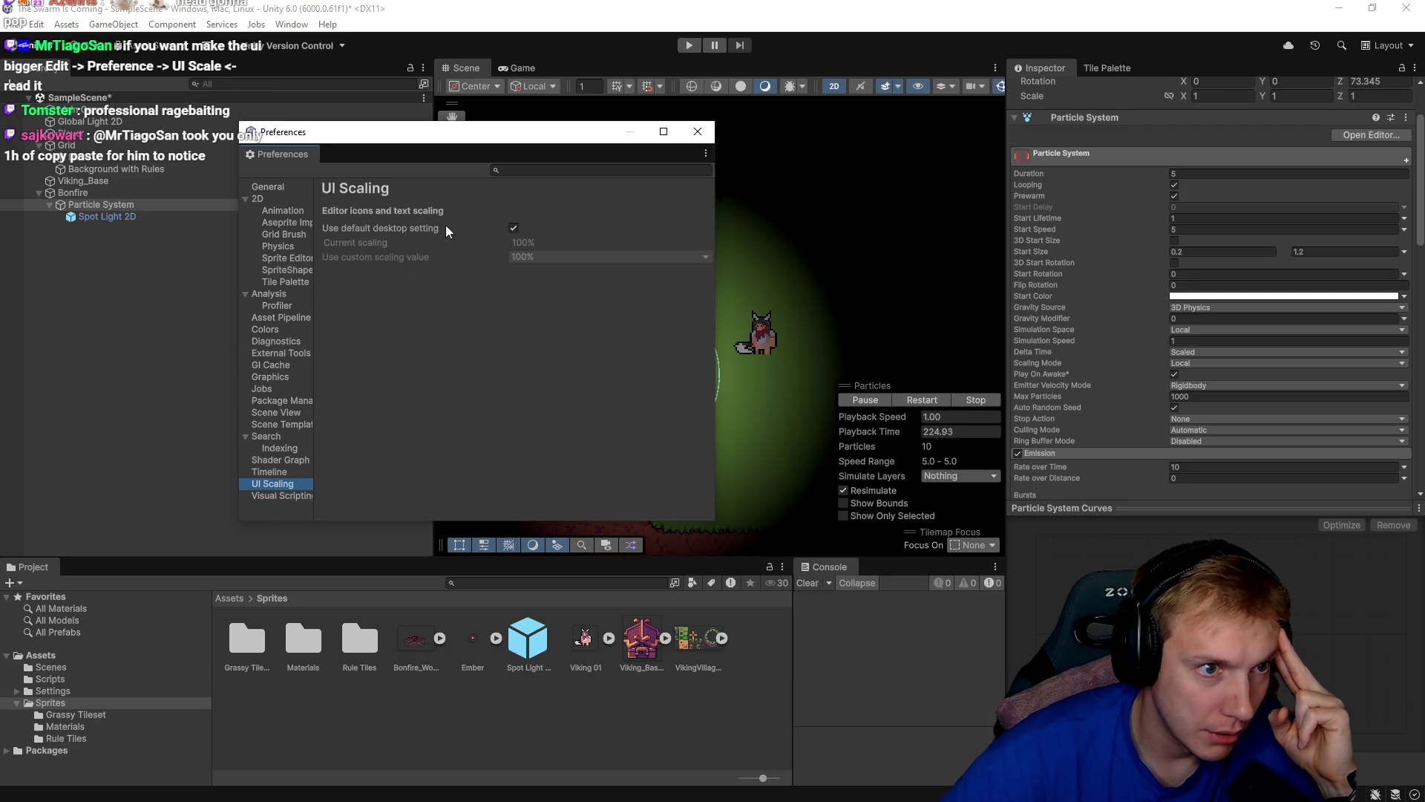
left_click(514, 228)
left_click(647, 258)
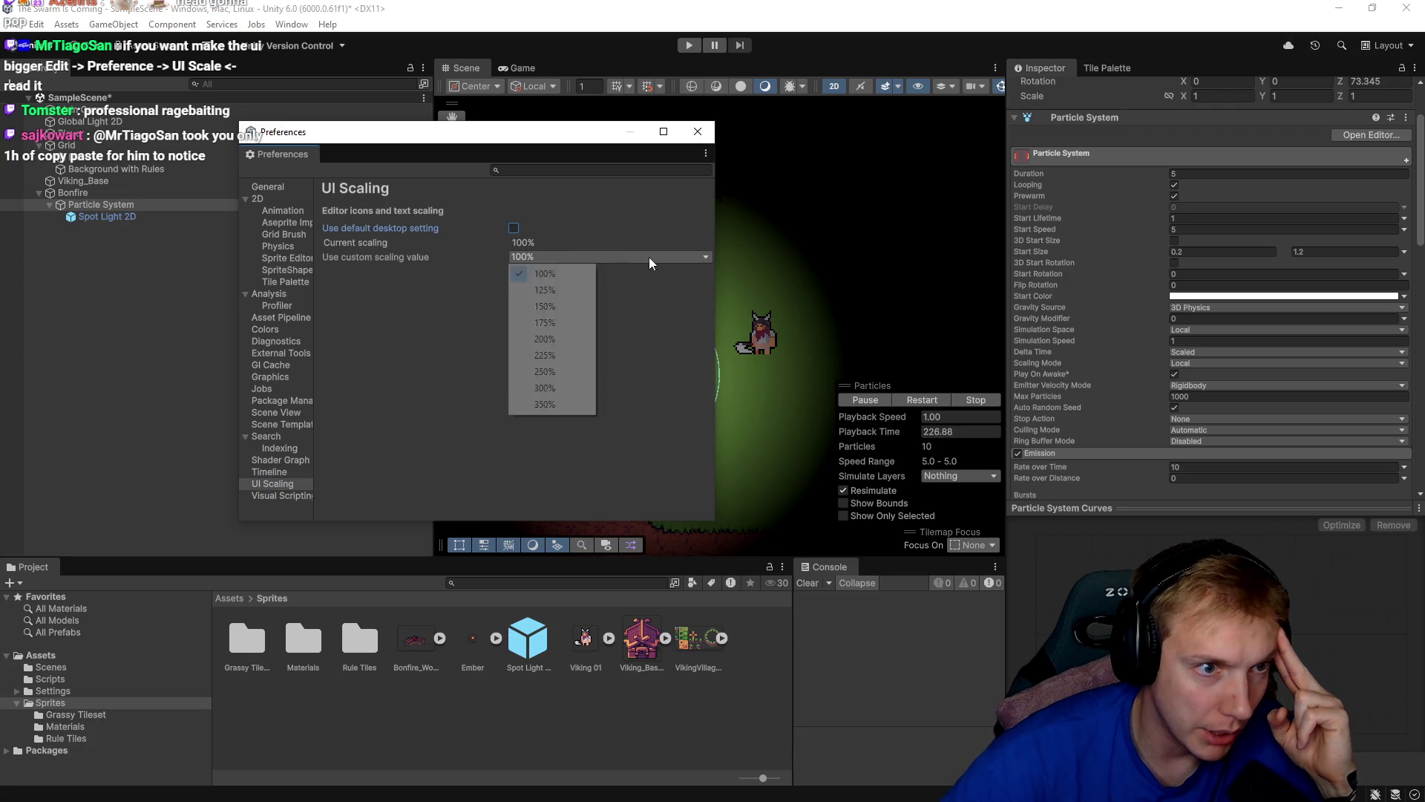
left_click(553, 324)
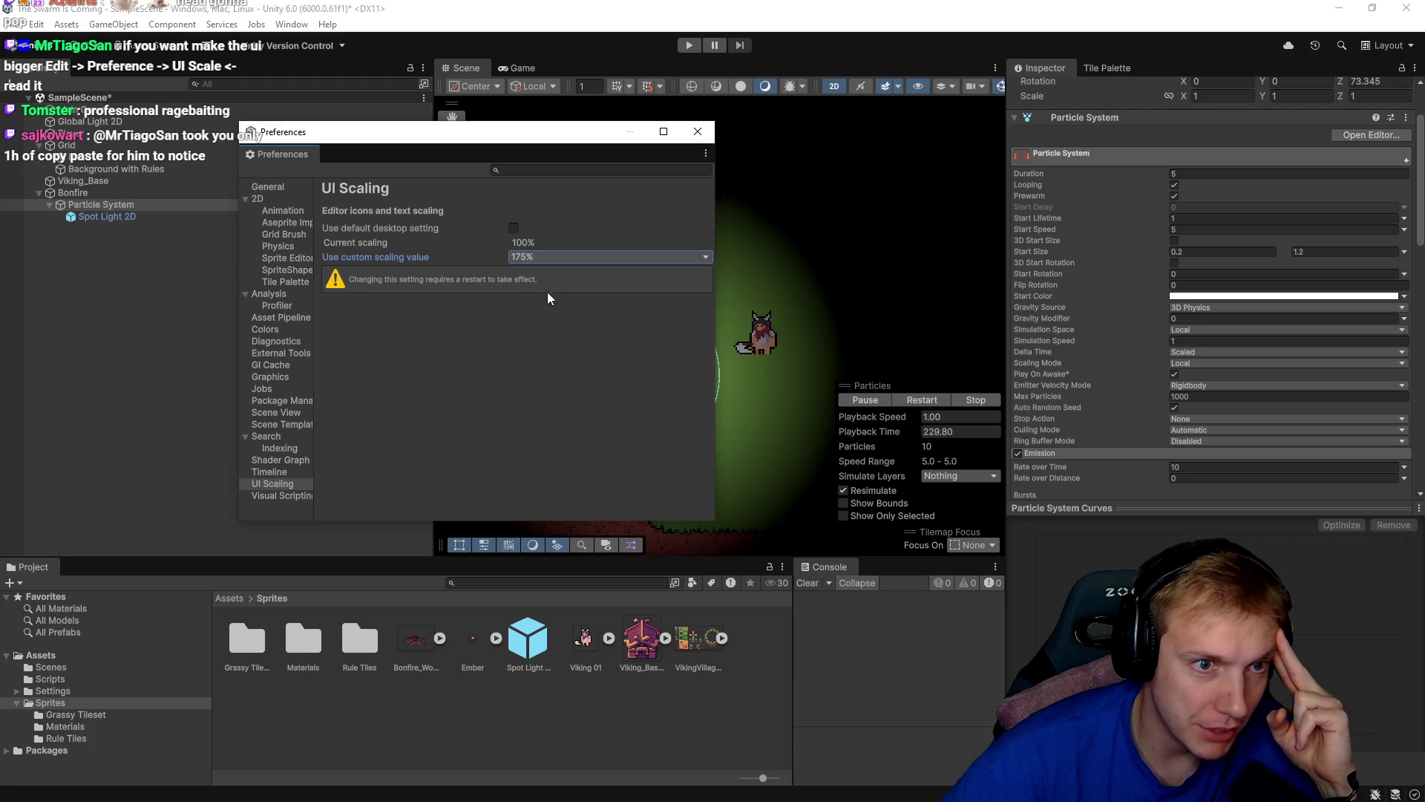
left_click(576, 257)
left_click(551, 341)
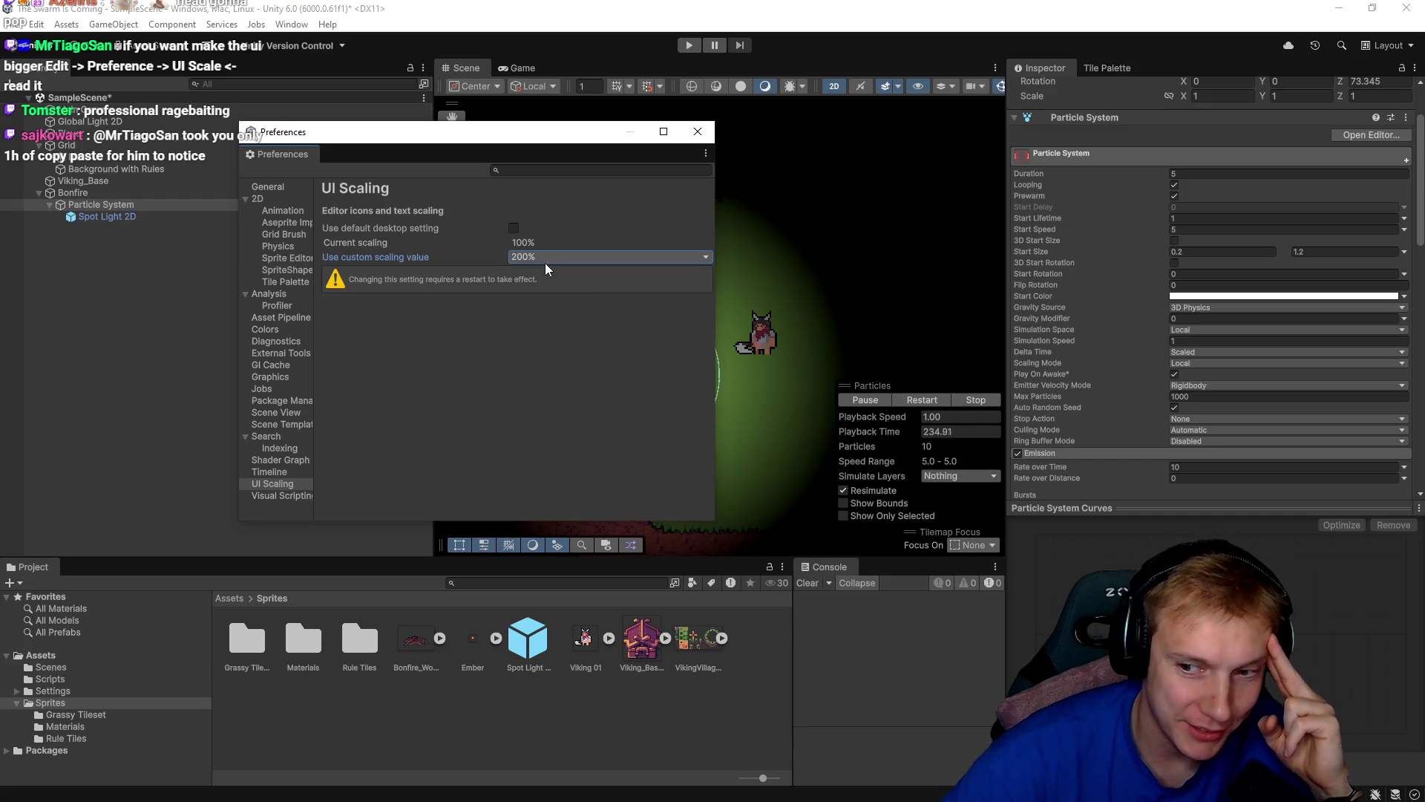
left_click(572, 257)
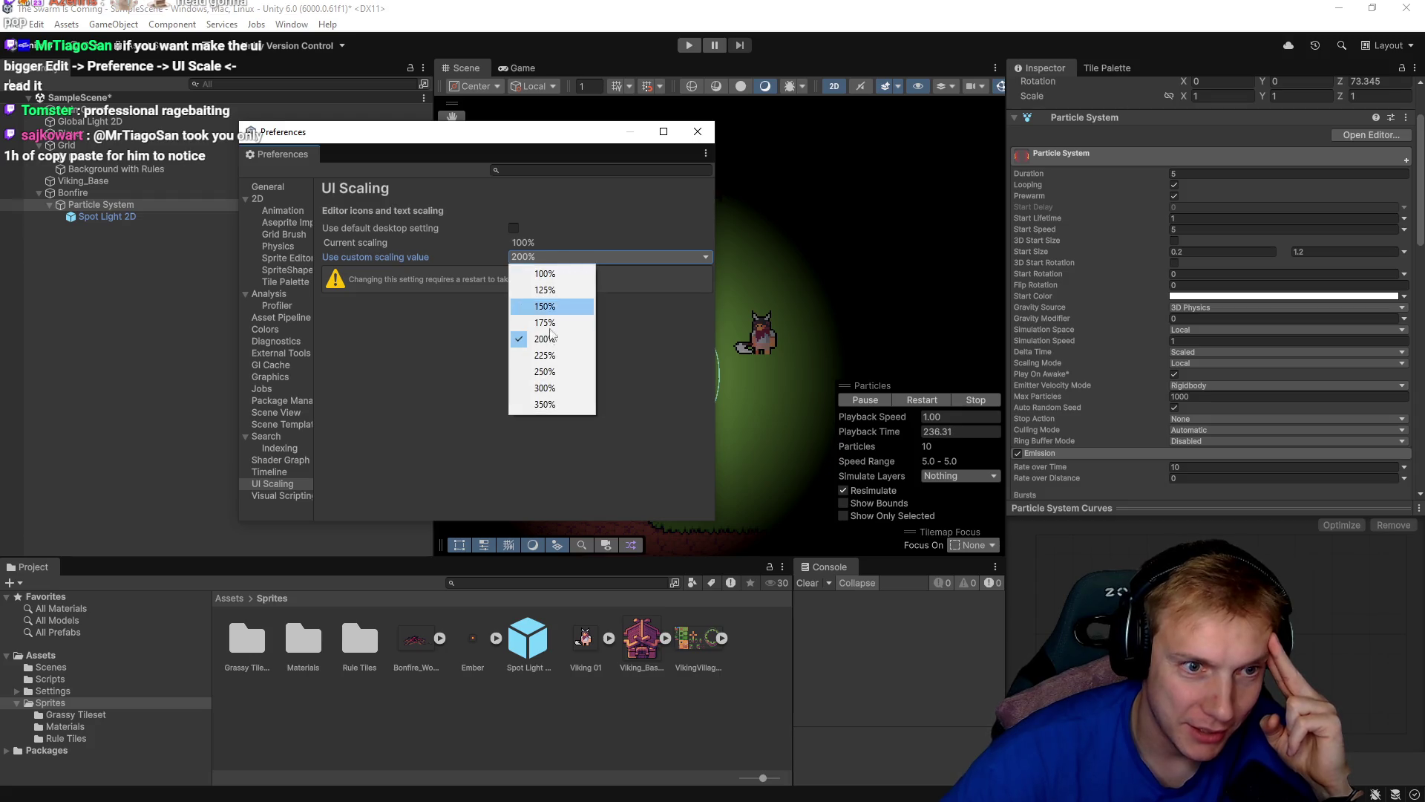
left_click(554, 307)
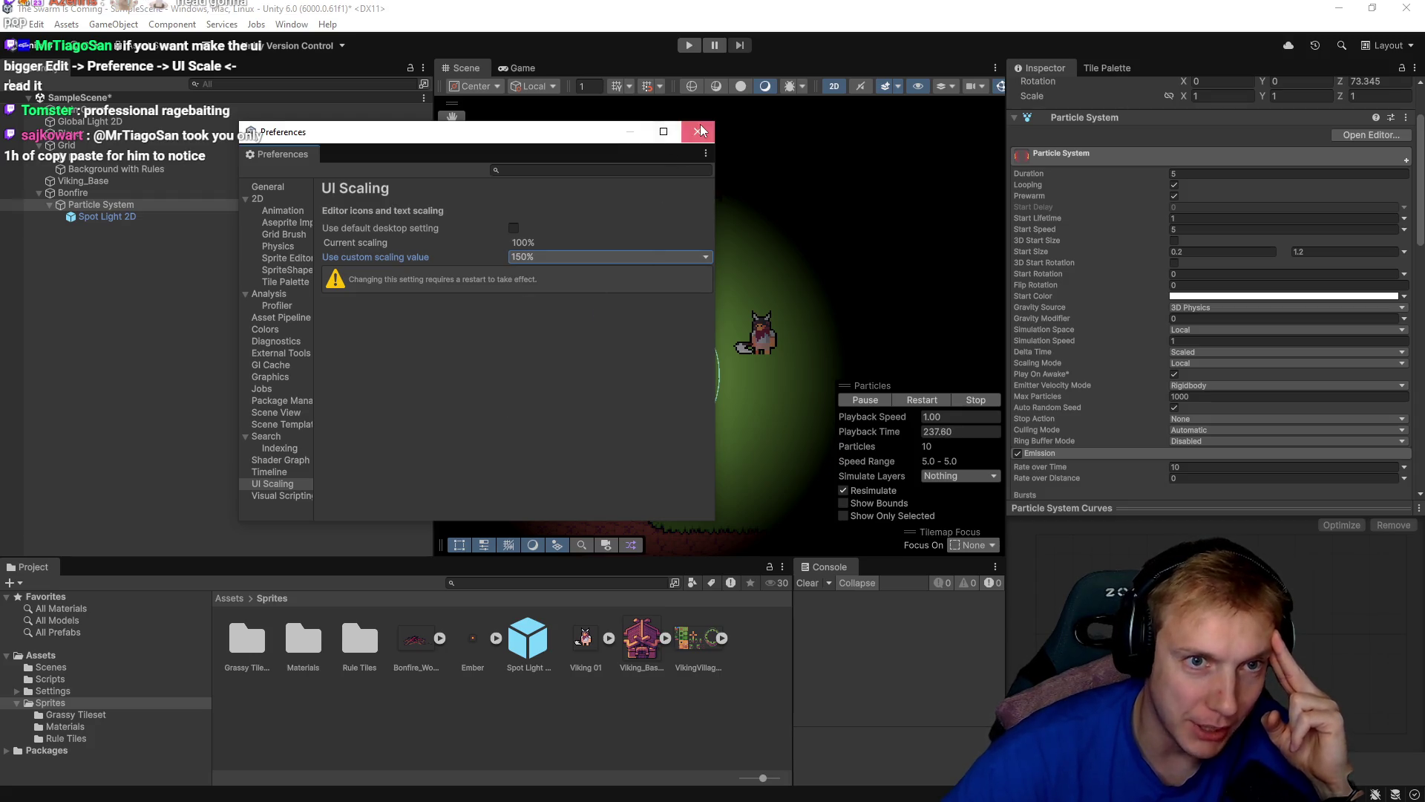
Close Preferences, deselect everything in the scene, and save the scene.
left_click(698, 131)
left_click(405, 334)
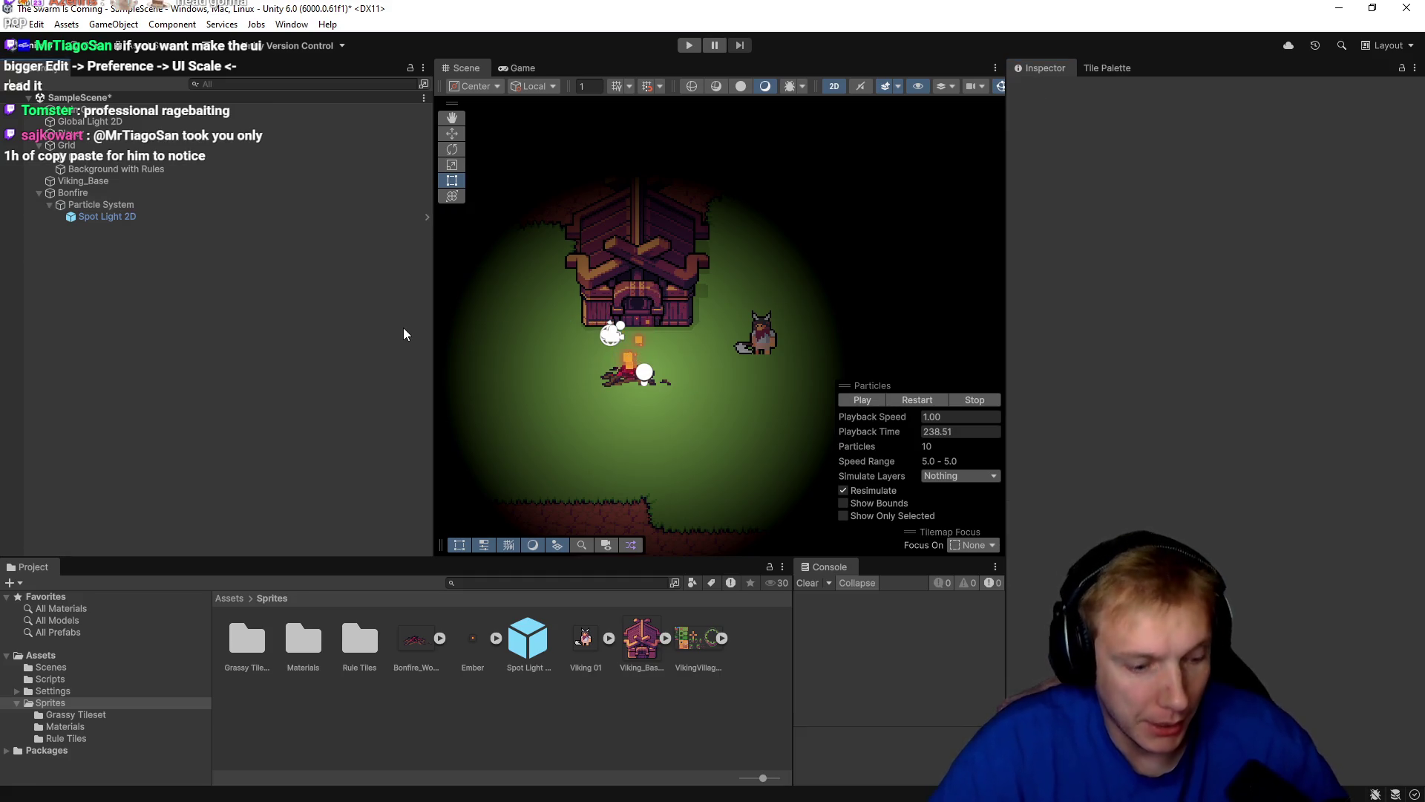
key("ctrl+s")
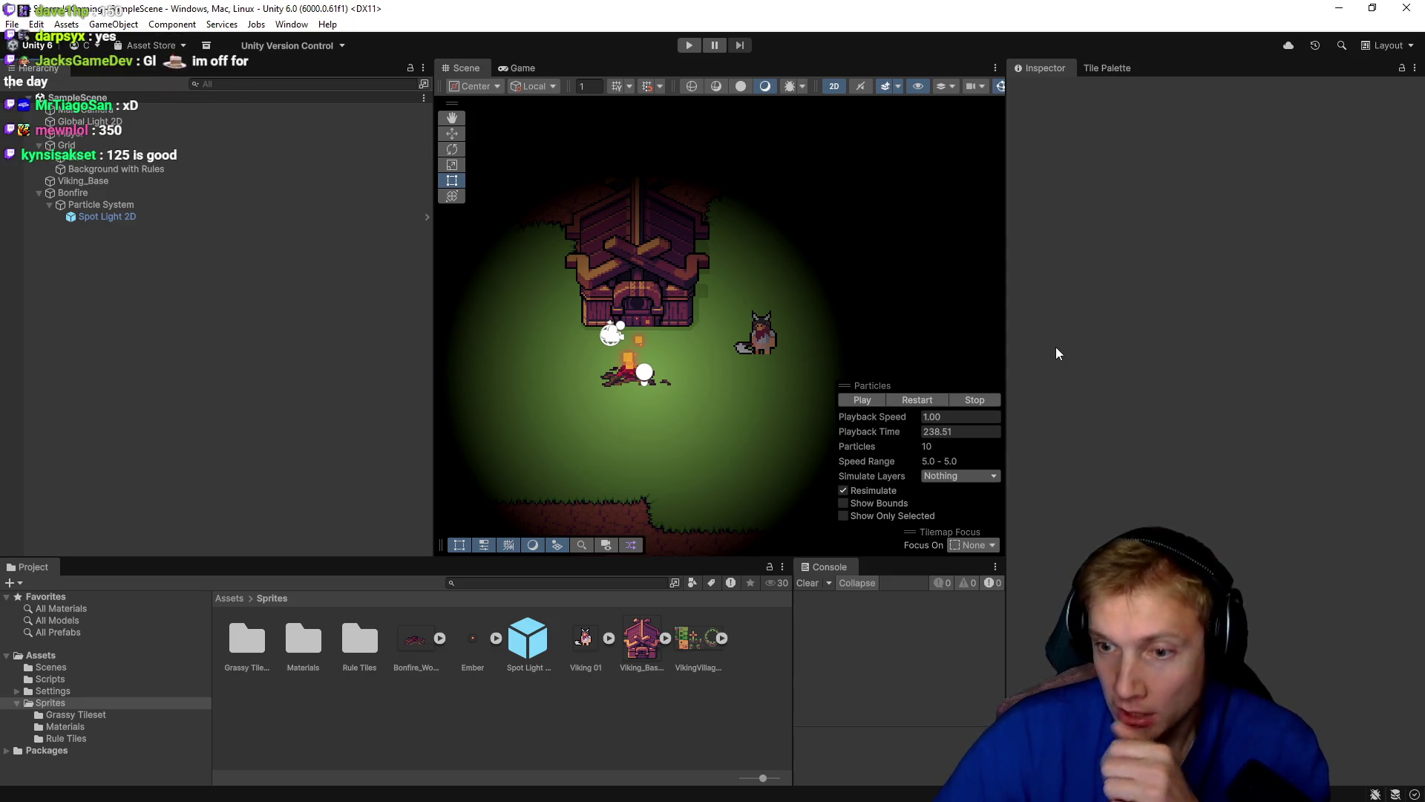
In Unity Hub, reopen The Swarm Is Coming and dismiss the project-already-open warning.
key("alt+Tab")
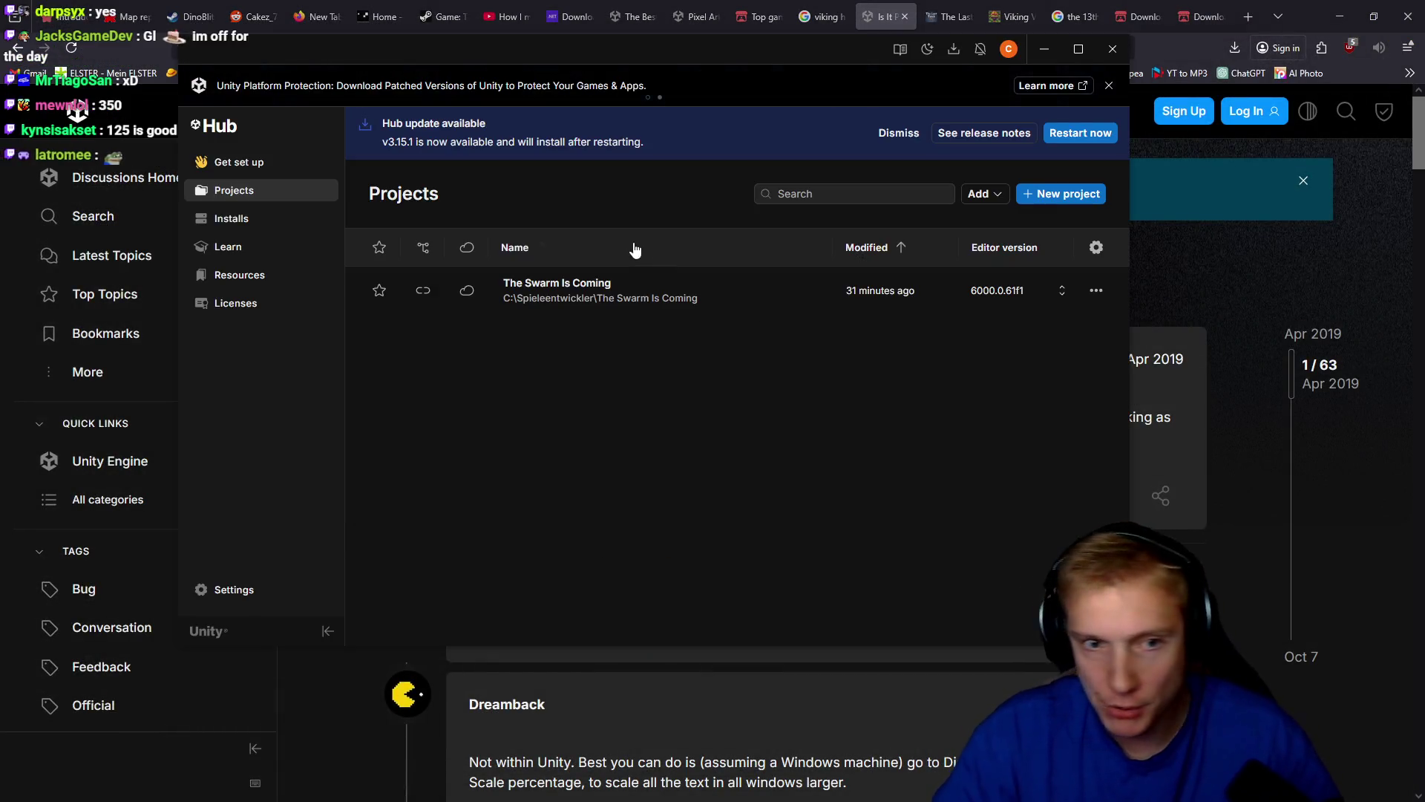
left_click(541, 284)
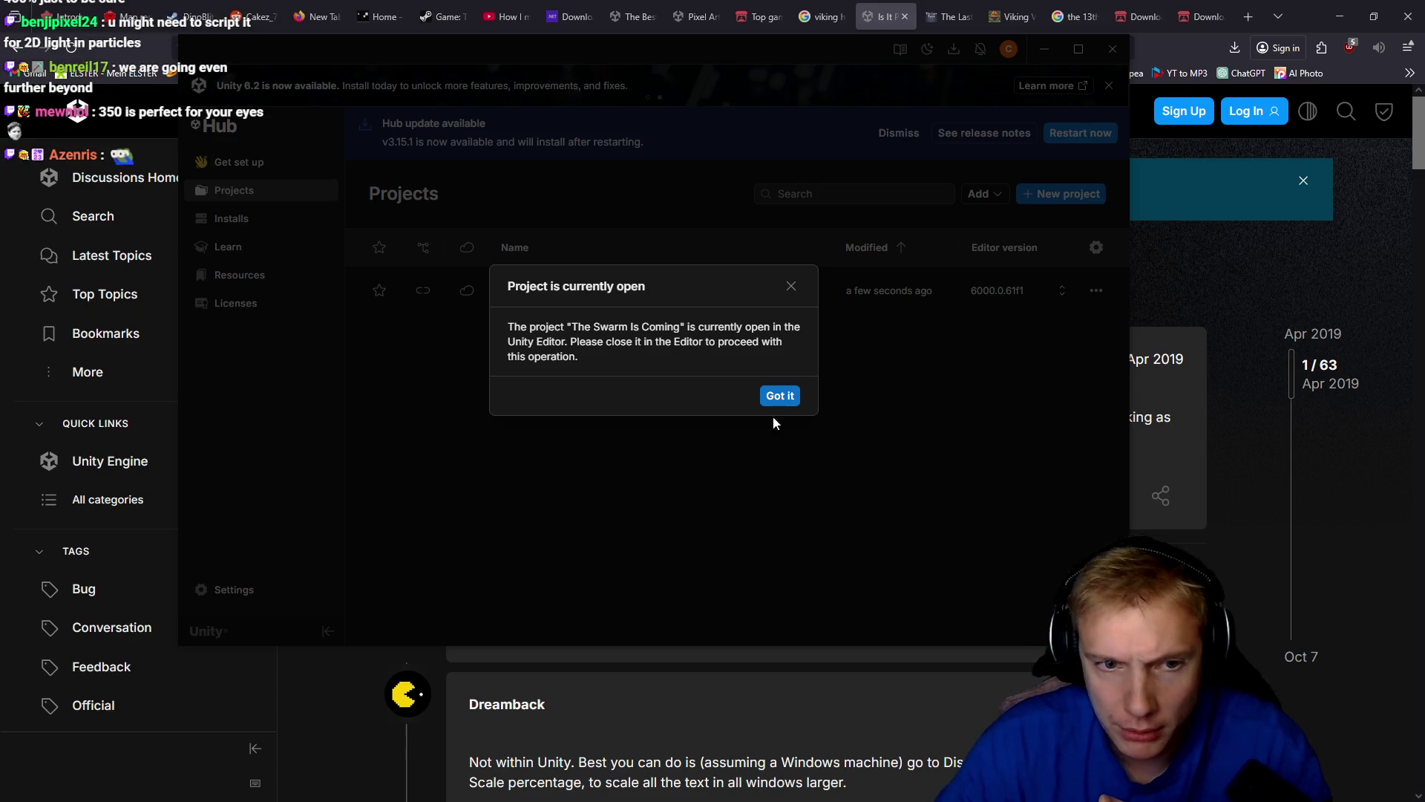
left_click(783, 393)
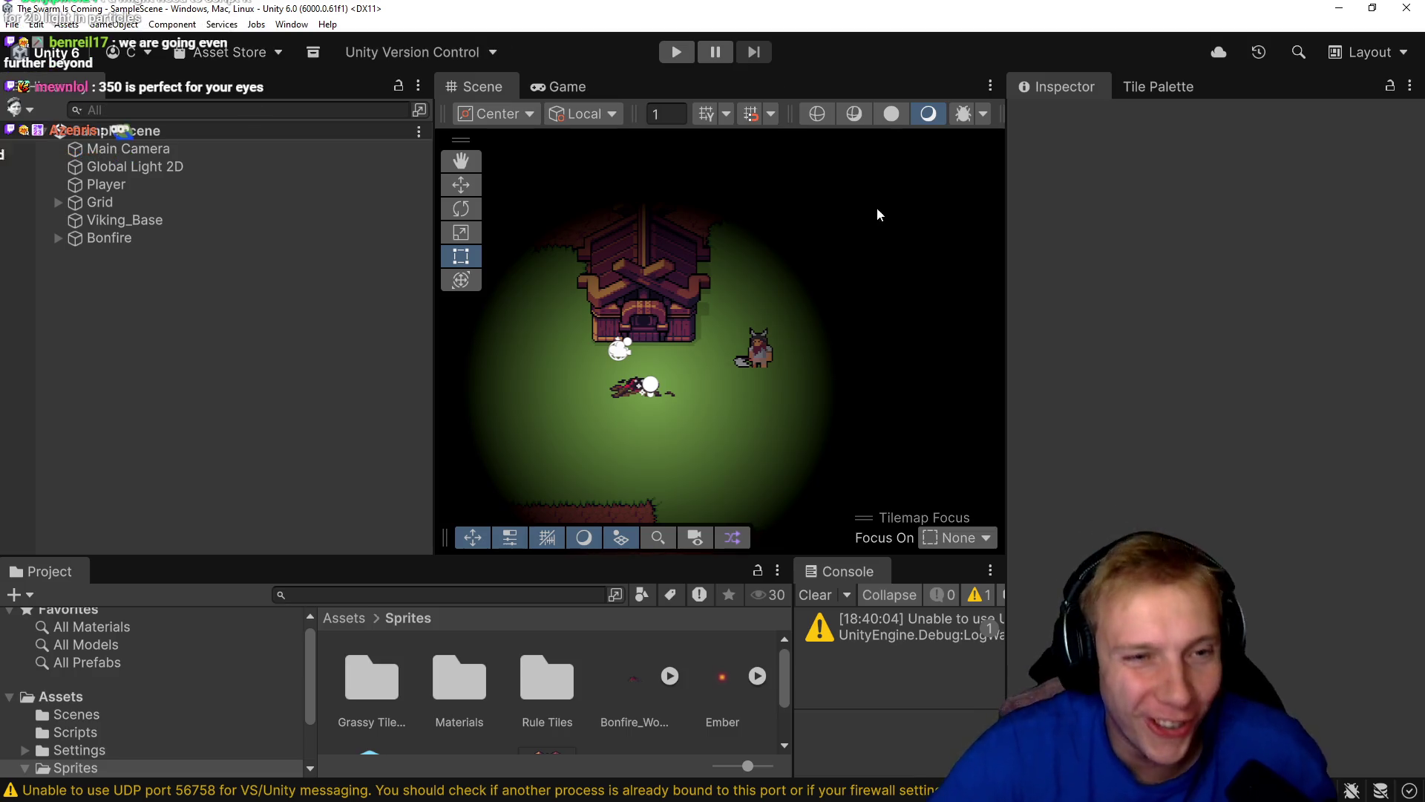
Widen the Scene view, select Bonfire's child Particle System, and expand its main settings.
left_click_drag(434, 261, 253, 264)
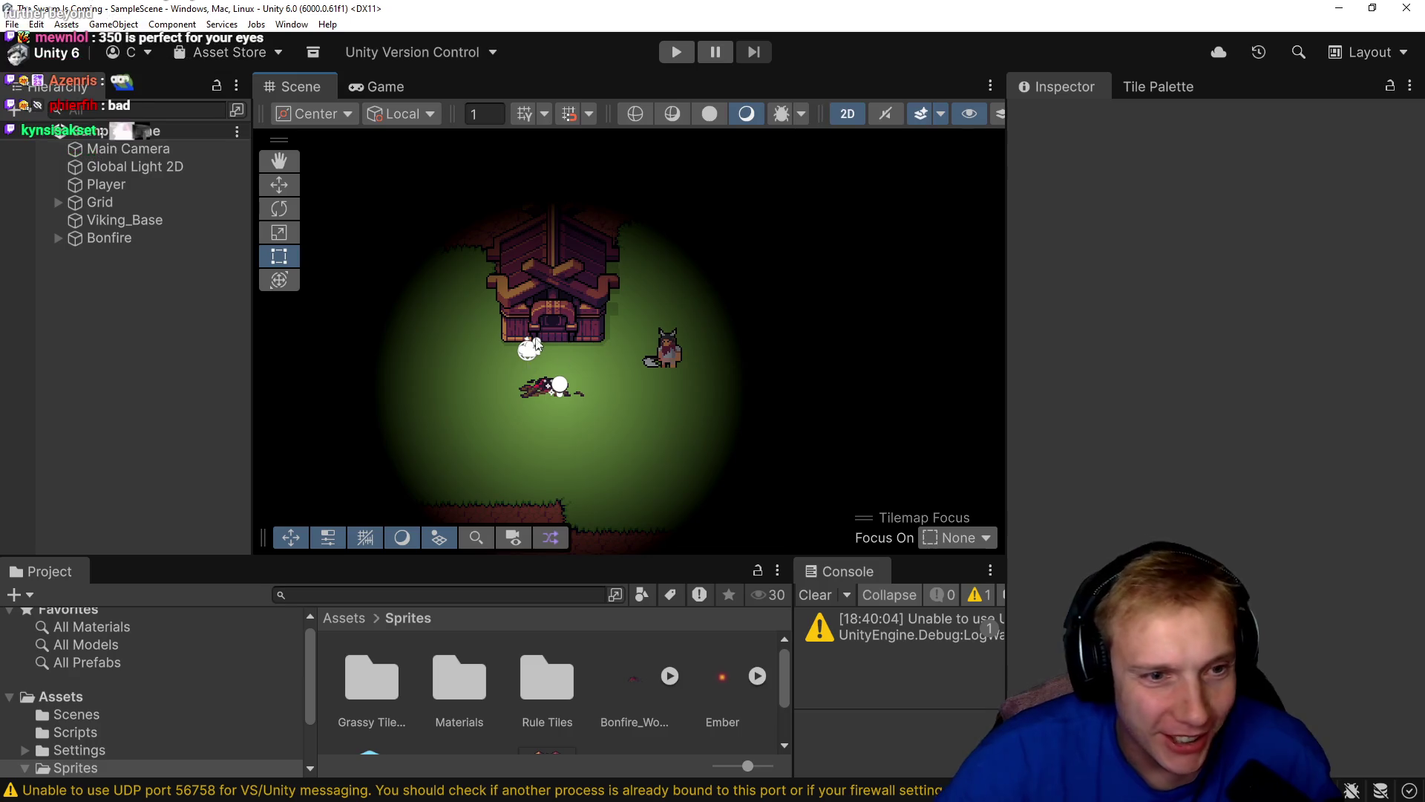
left_click(59, 239)
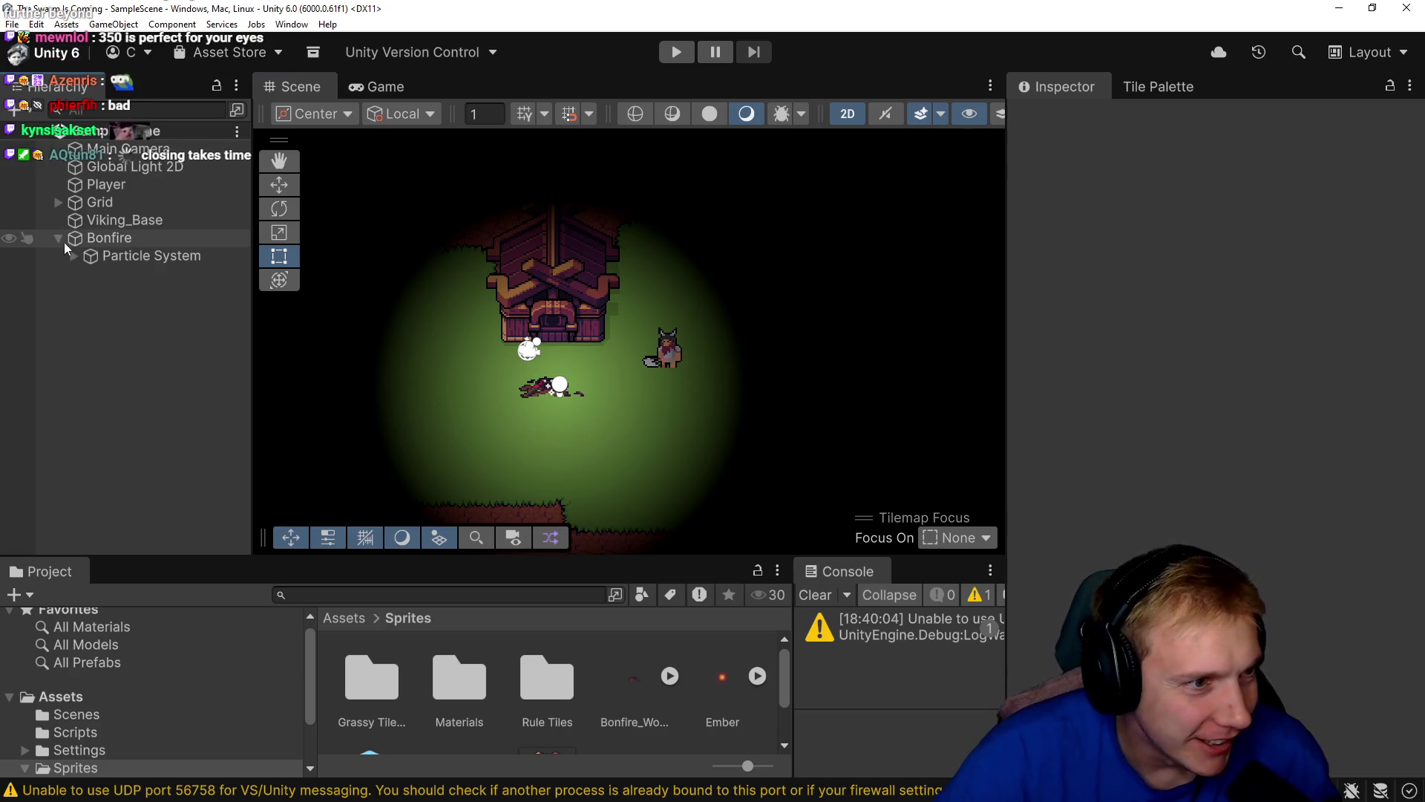
left_click(74, 256)
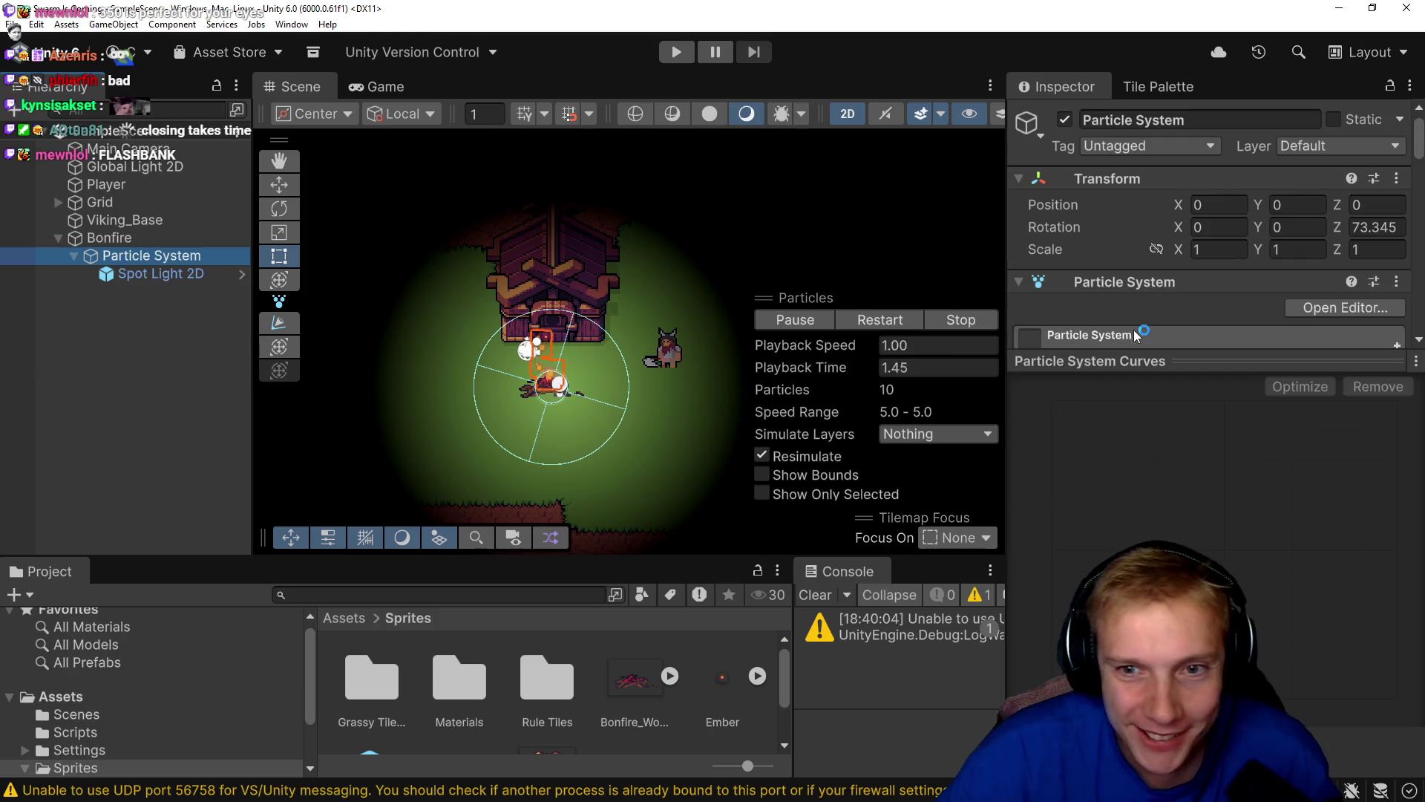
left_click(1136, 334)
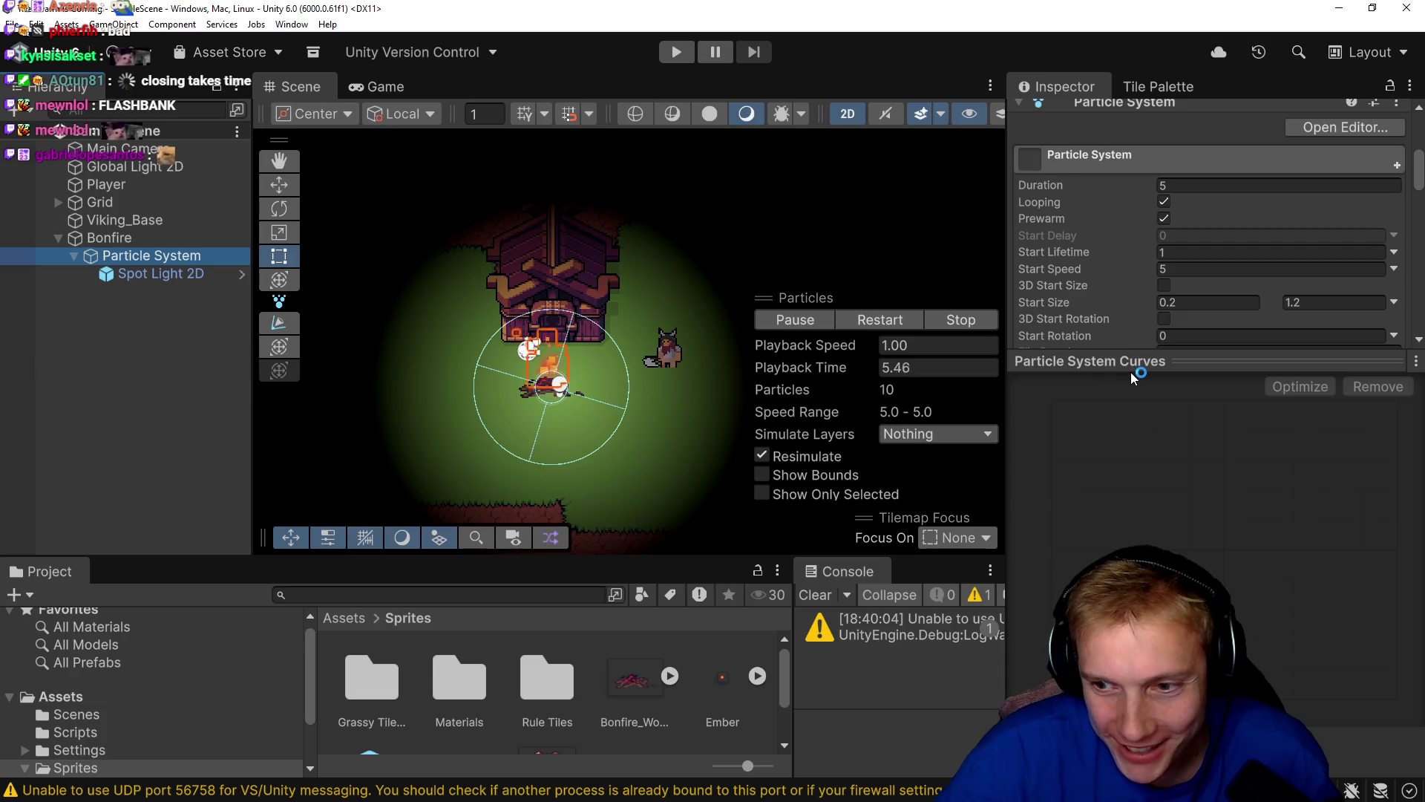
left_click(1117, 371)
left_click_drag(1104, 369, 1104, 579)
Narrow the Inspector slightly and scroll down to the module list, toggling Emission open and closed.
scroll(1125, 379, "down", 2)
scroll(1125, 378, "down", 5)
scroll(1125, 379, "up", 10)
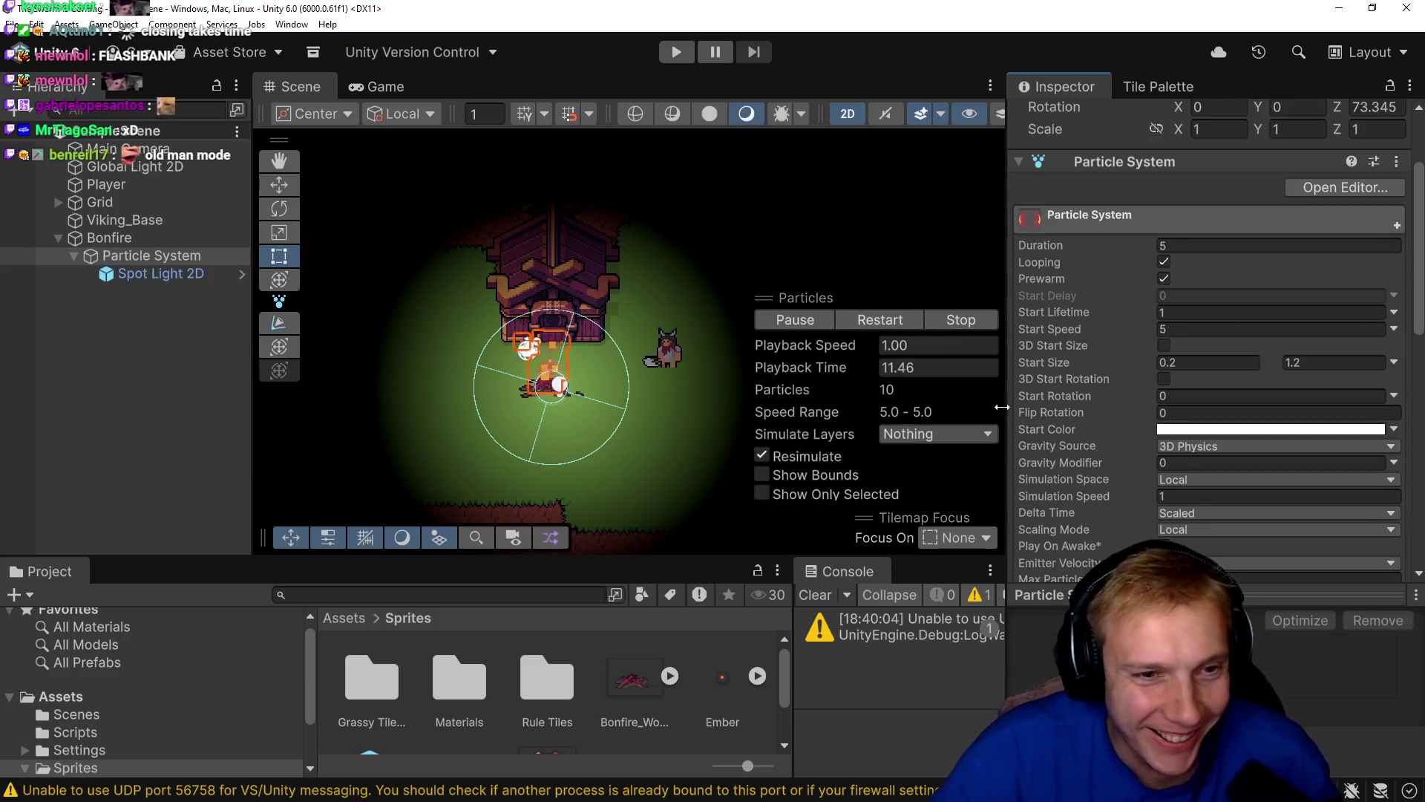
mouse_move(1008, 395)
left_mouse_down()
mouse_move(1058, 401)
mouse_move(1045, 405)
left_mouse_up()
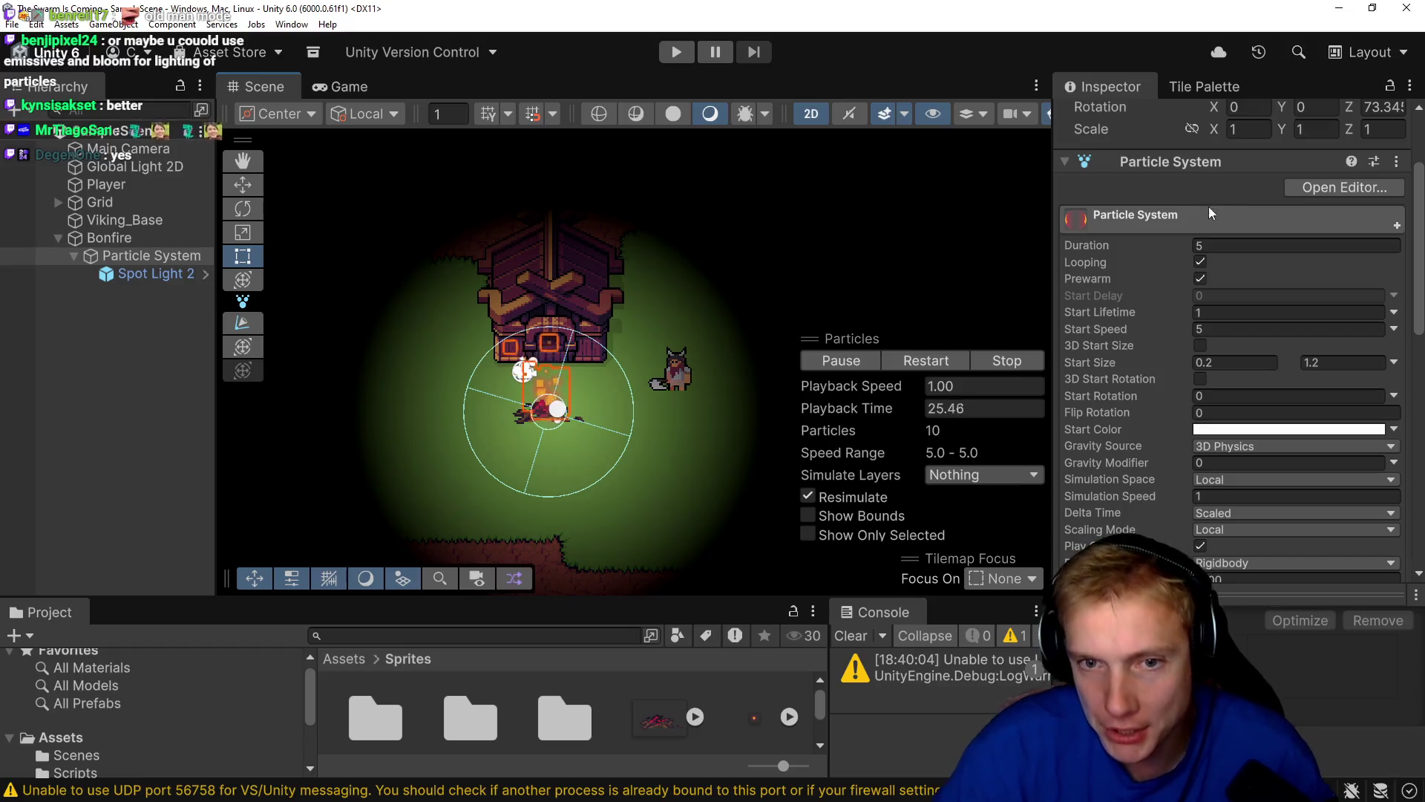
scroll(1134, 355, "down", 5)
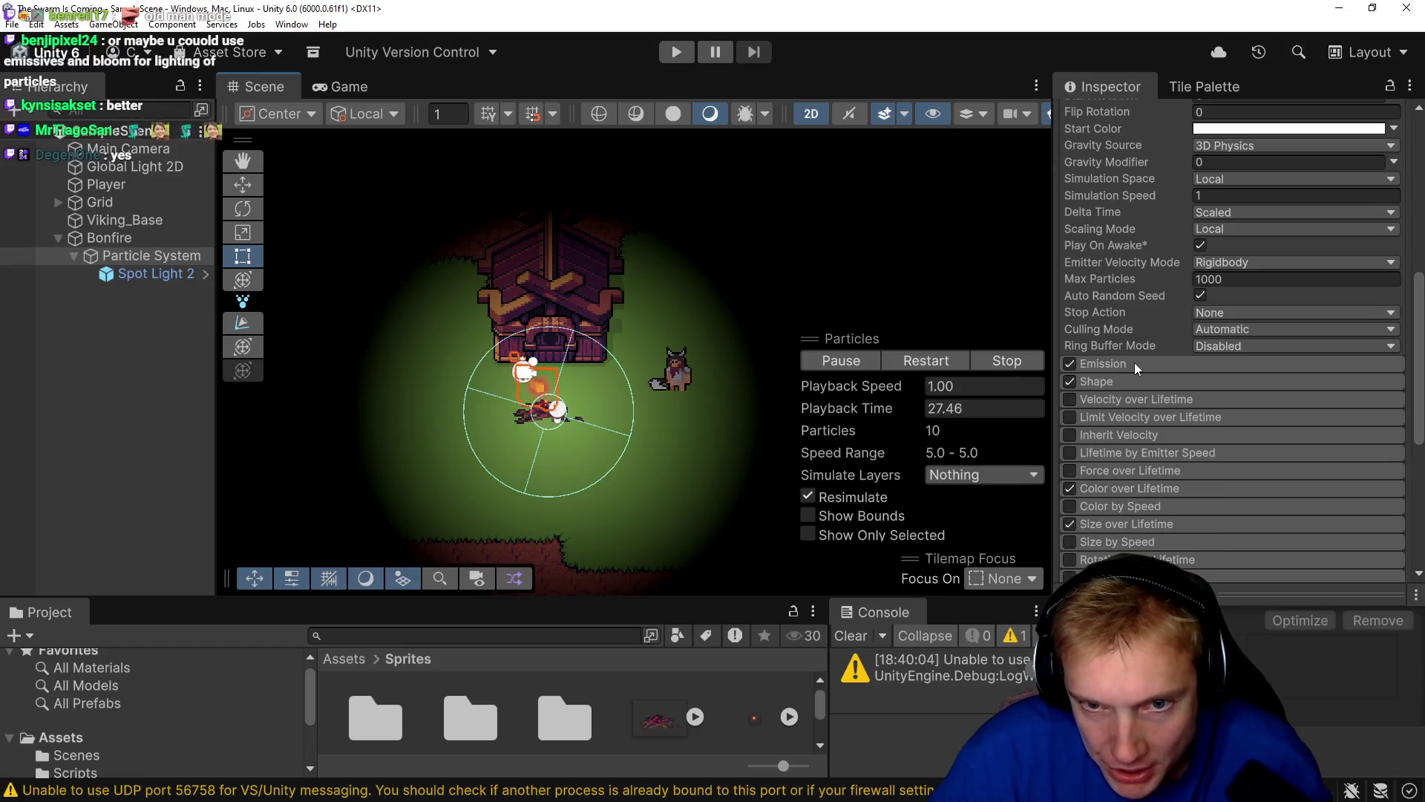
left_click(1142, 362)
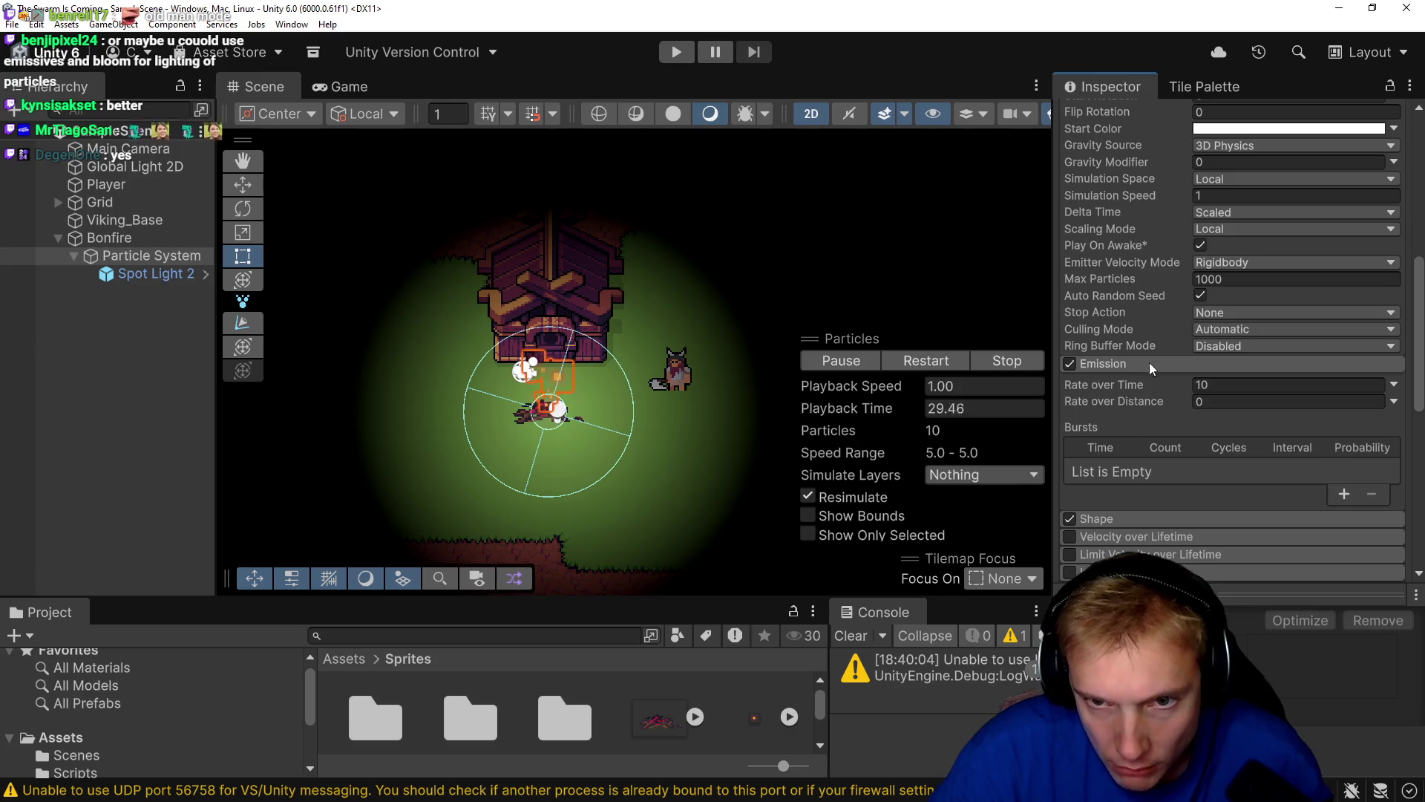
left_click(1148, 361)
scroll(1144, 313, "down", 5)
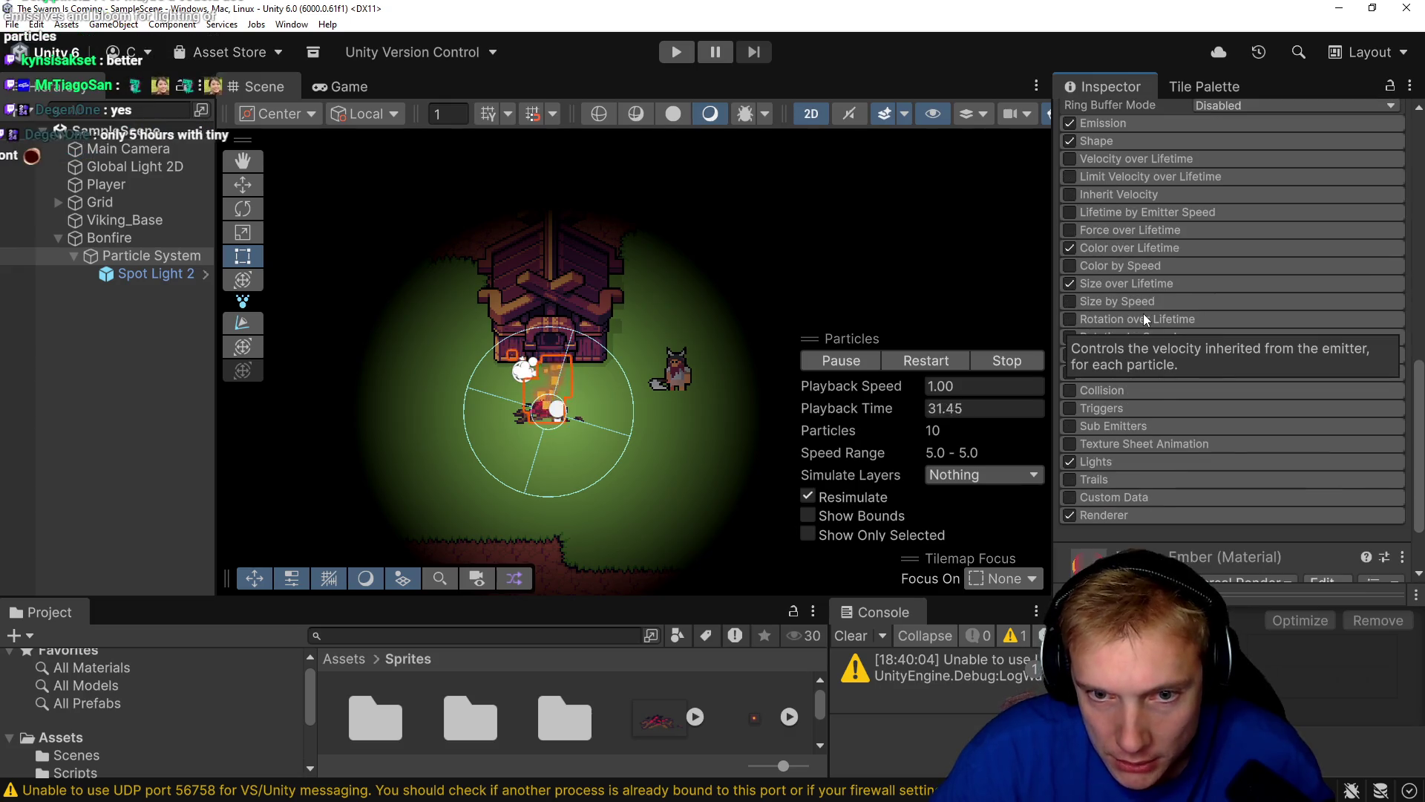
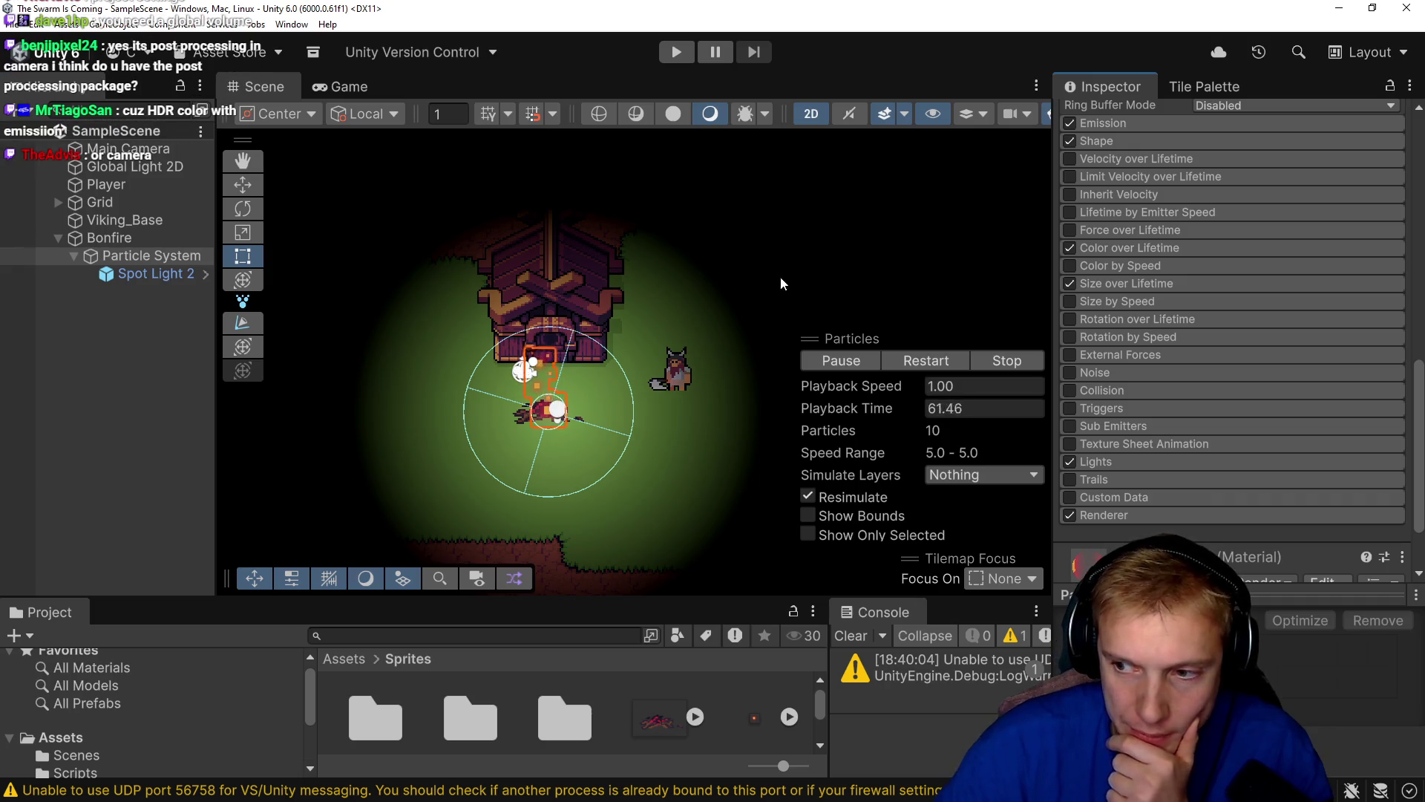
Select Main Camera and widen the Inspector to review its Camera and Rendering settings.
left_click(118, 150)
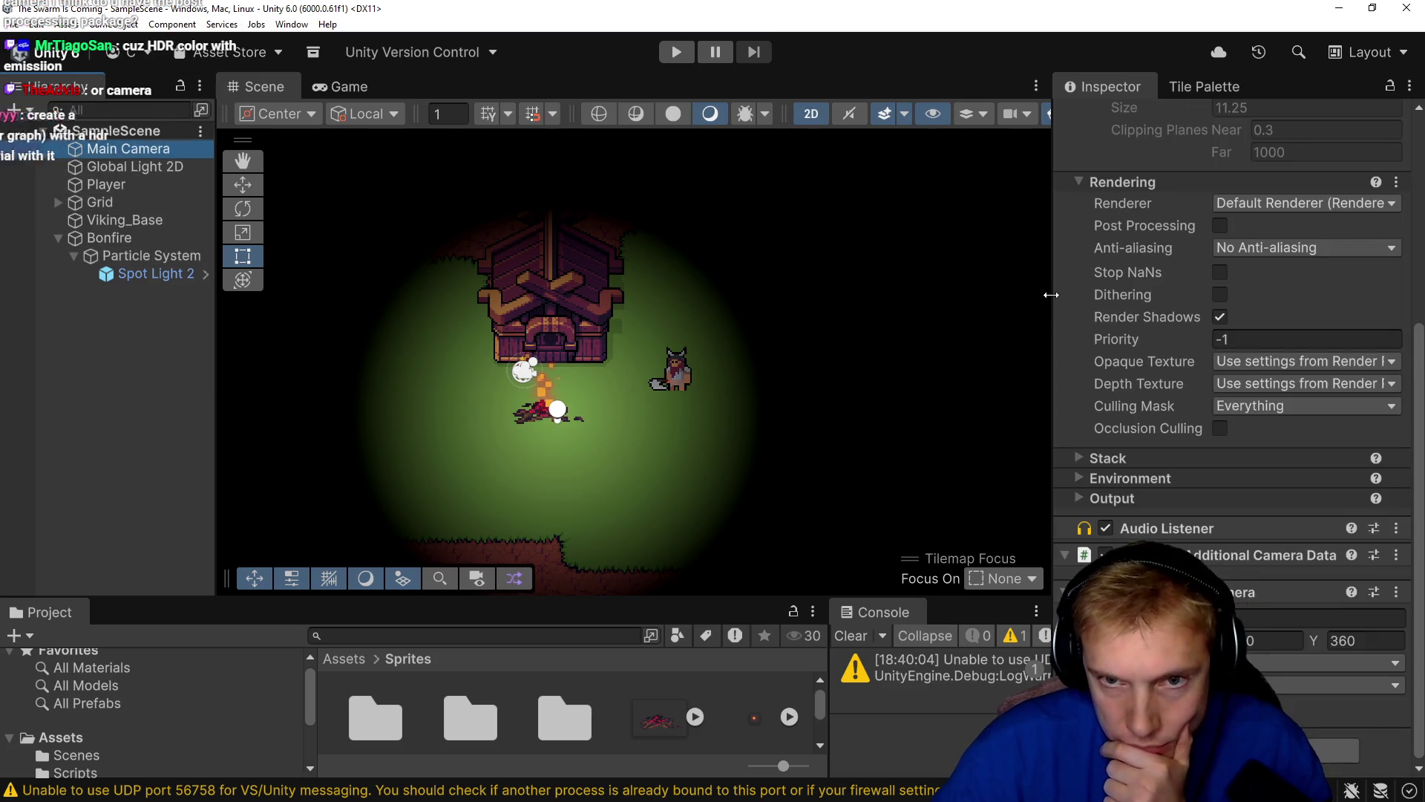
left_click_drag(1051, 294, 1002, 292)
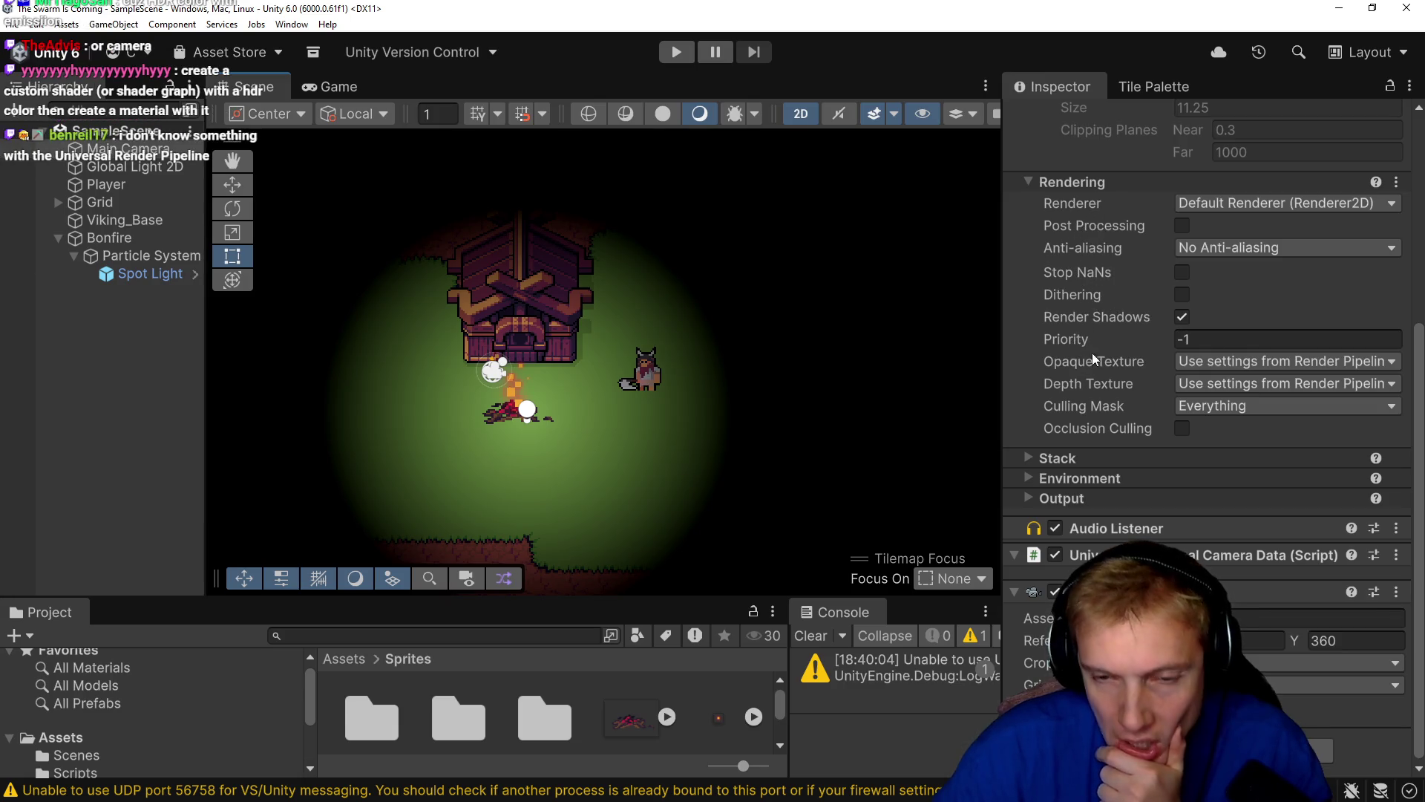
mouse_move(1054, 345)
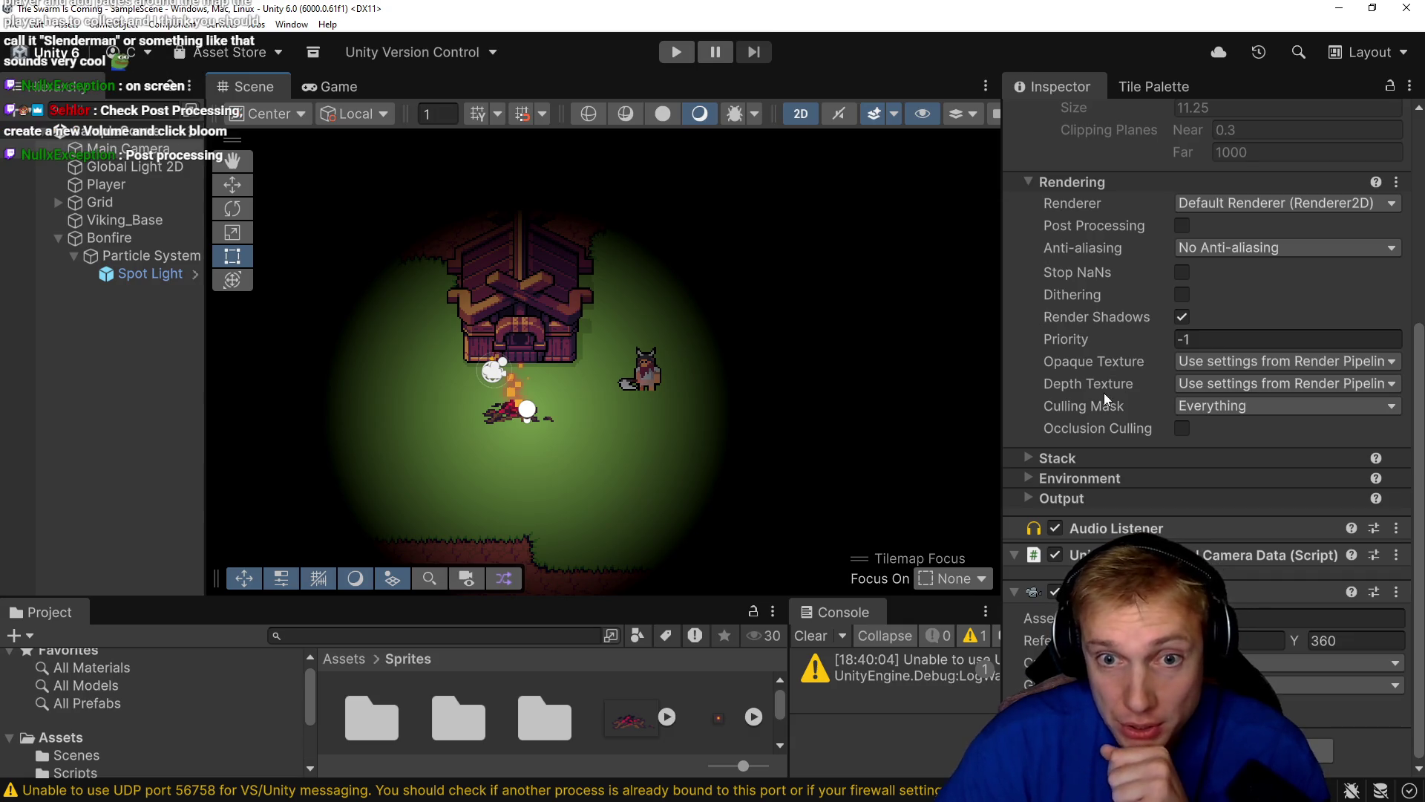
Enable Post Processing in the Main Camera's Rendering settings.
left_click(1100, 226)
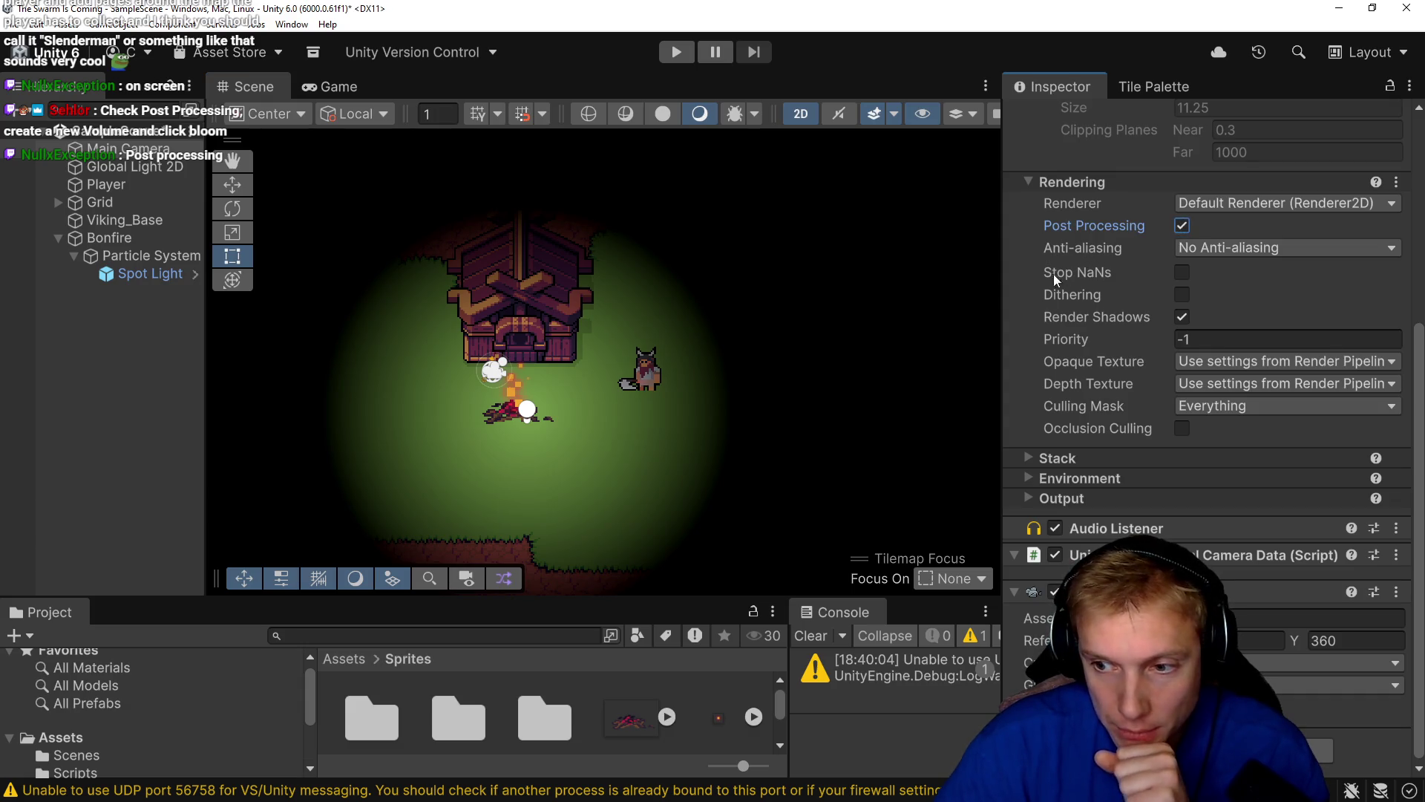
right_click(109, 373)
left_click(72, 376)
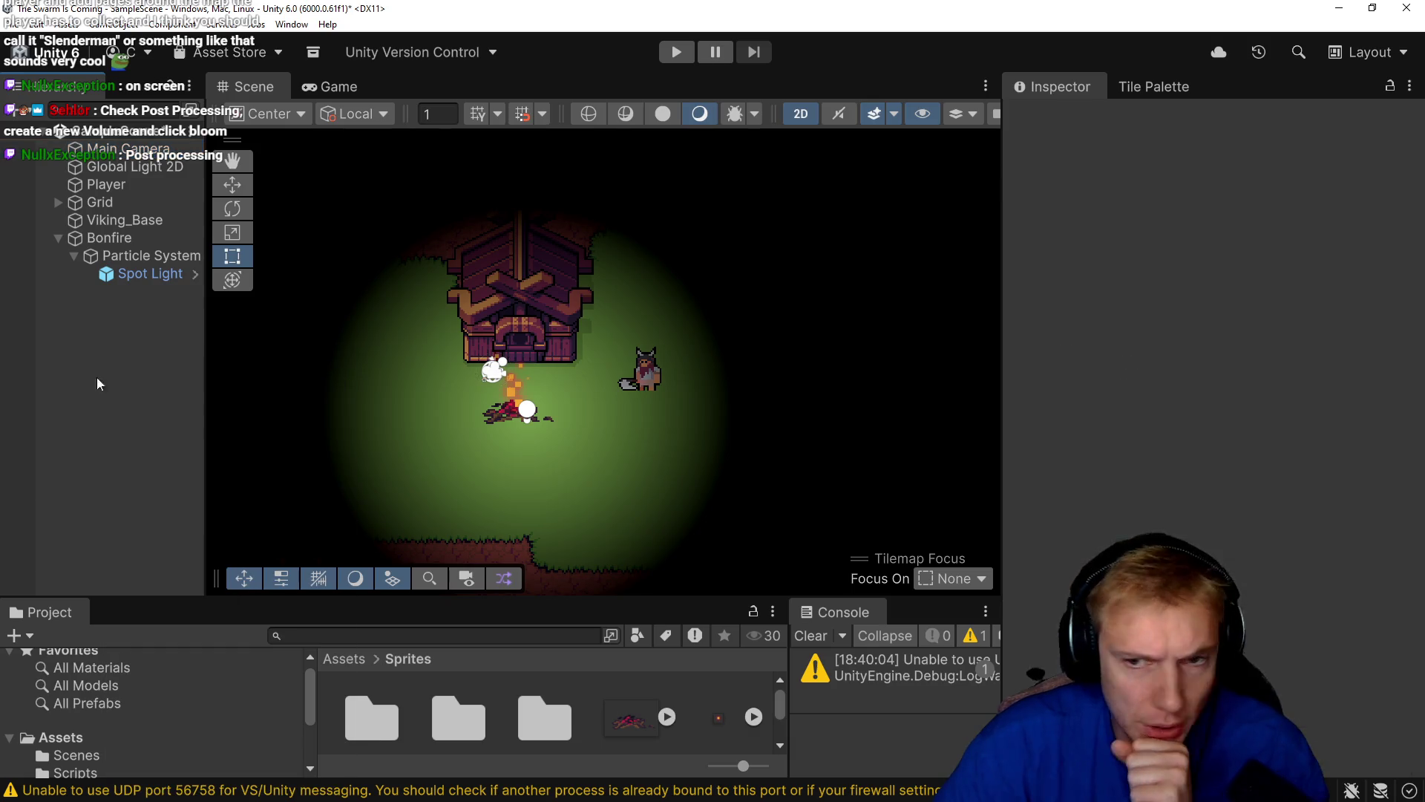
left_click(114, 170)
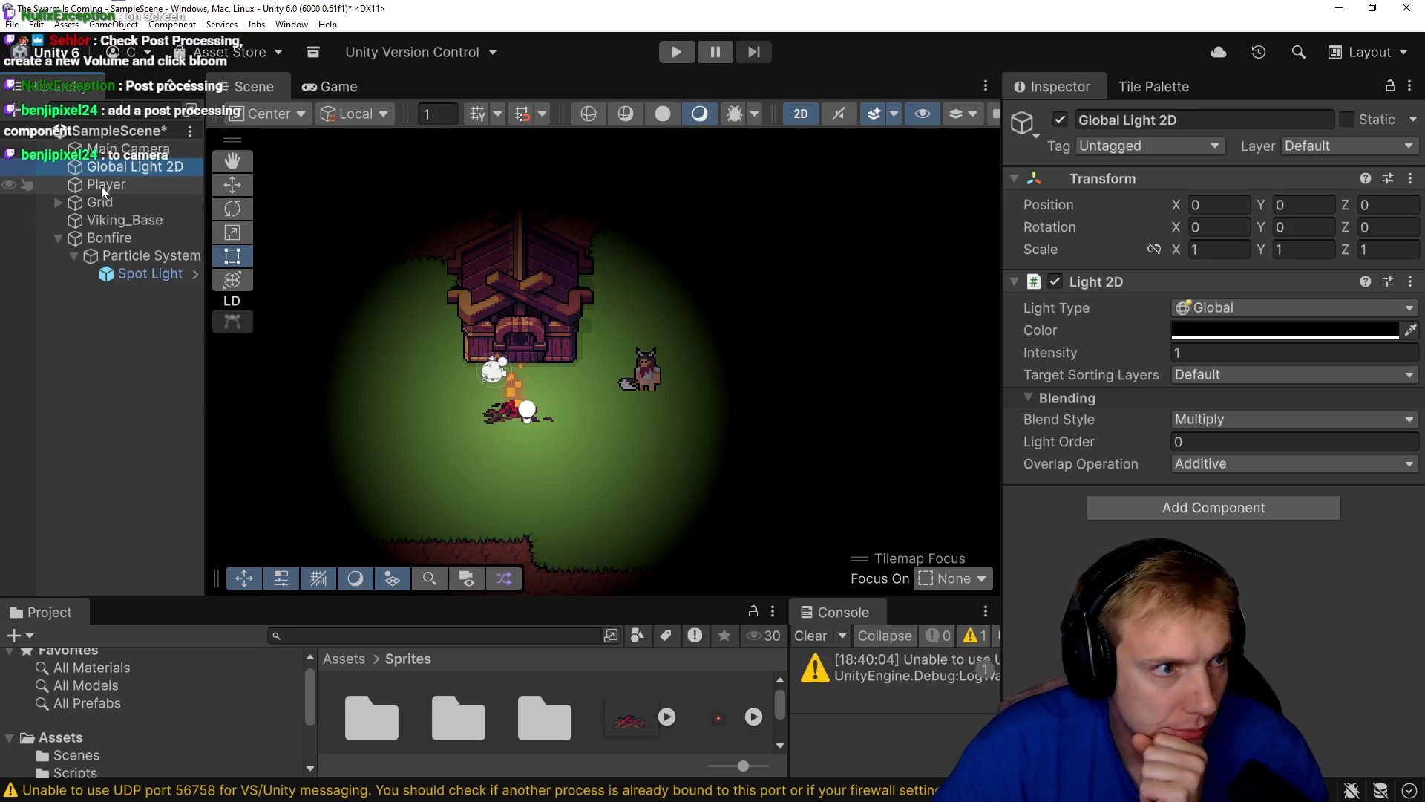
left_click(103, 148)
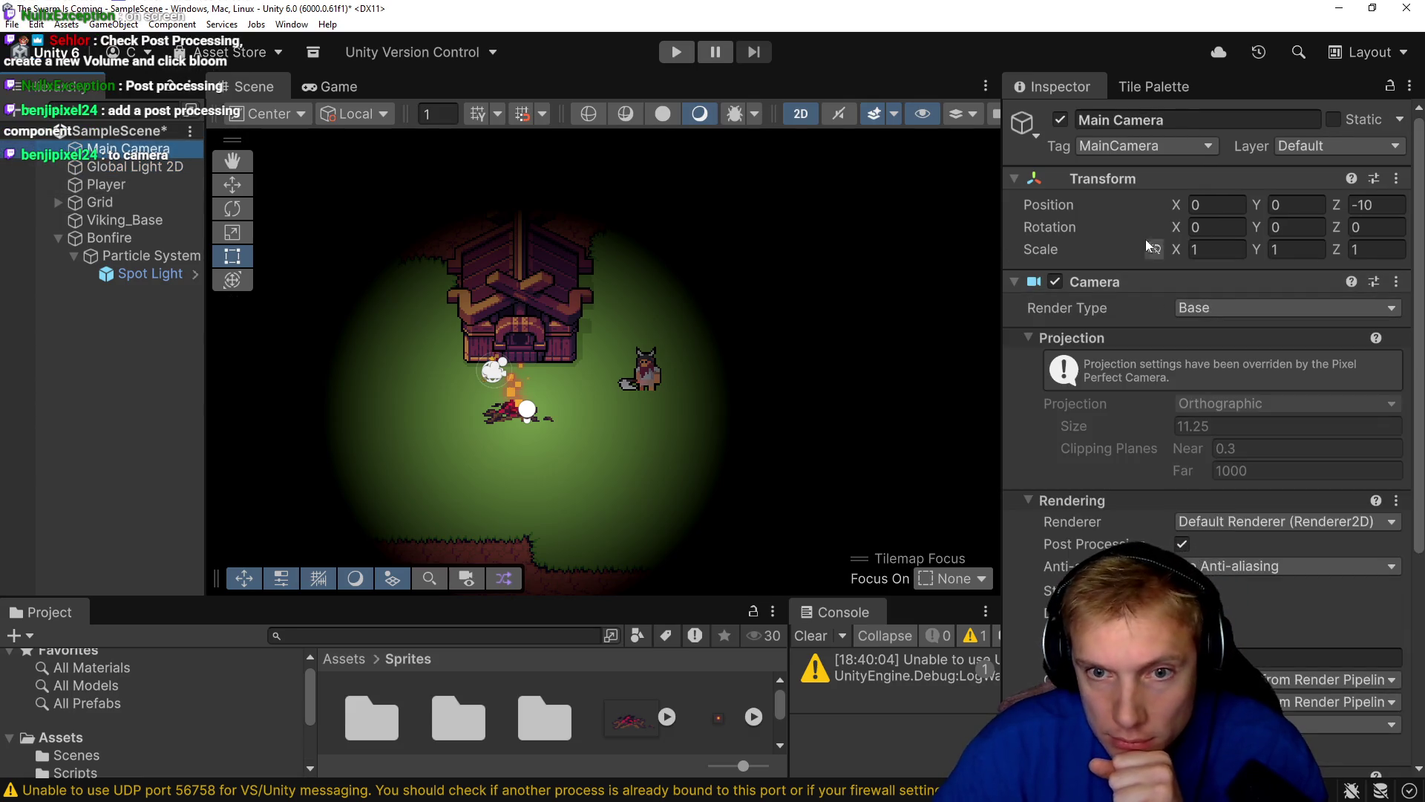
Search 'vol' among the components available to add to Main Camera.
scroll(1148, 444, "down", 3)
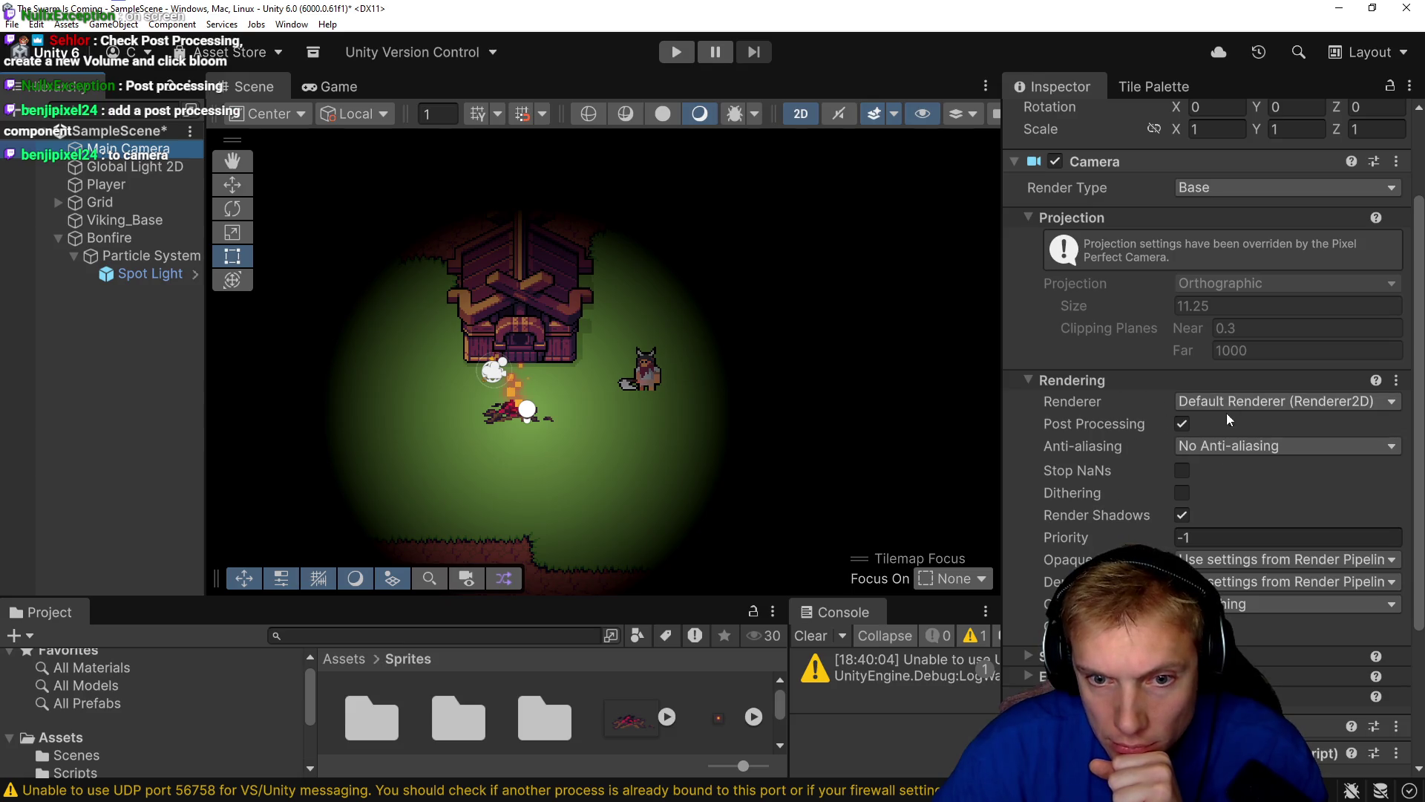
scroll(1076, 491, "down", 3)
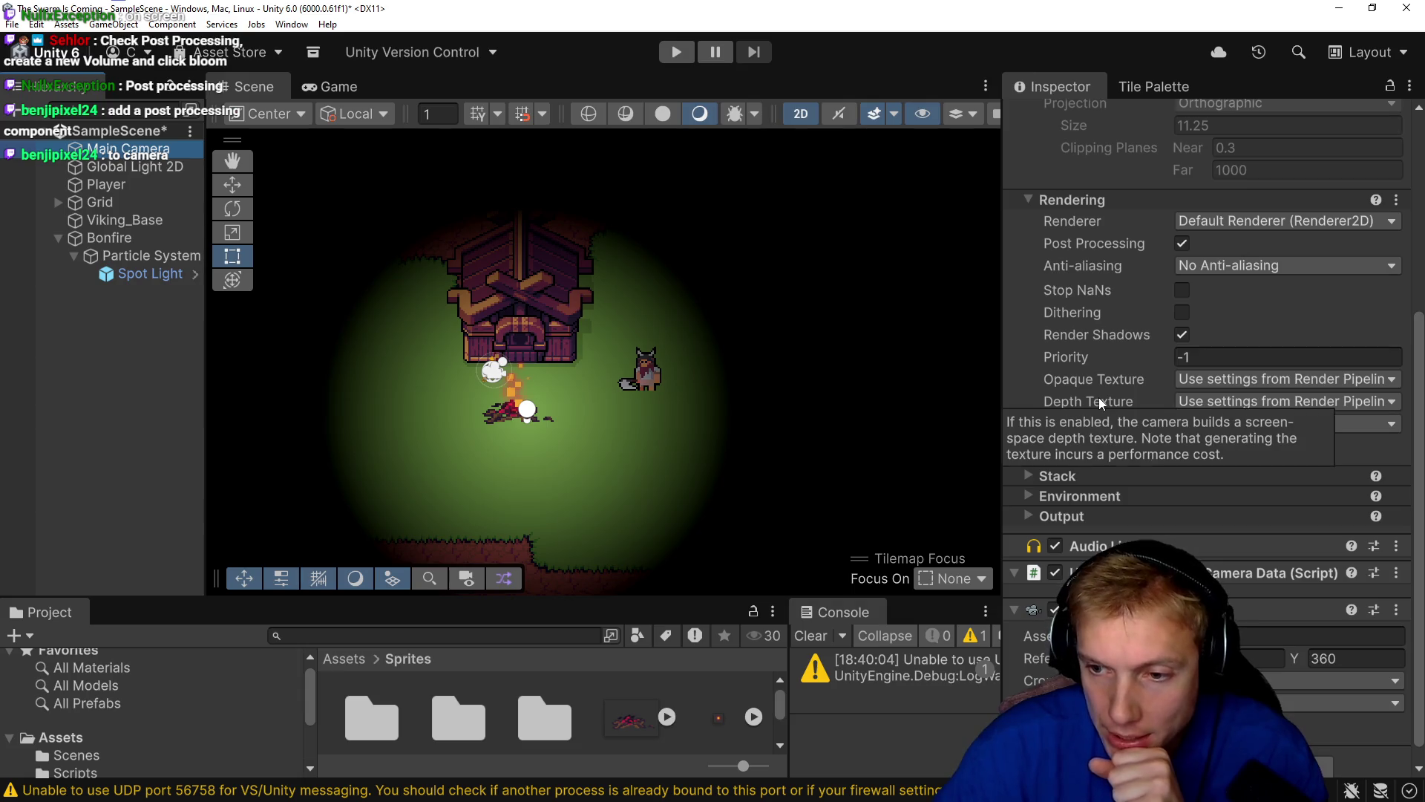
scroll(1102, 395, "down", 1)
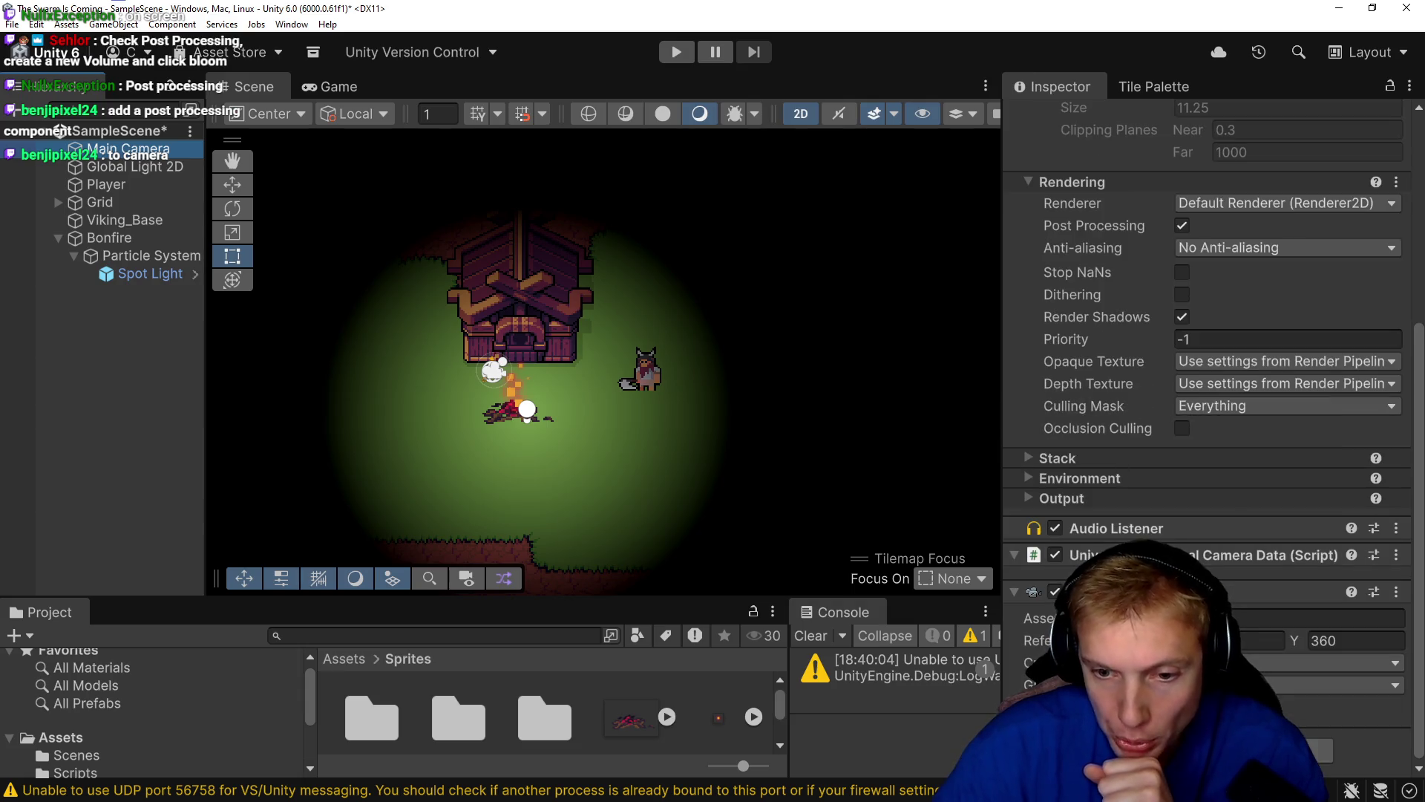
left_click(1206, 749)
type("vo")
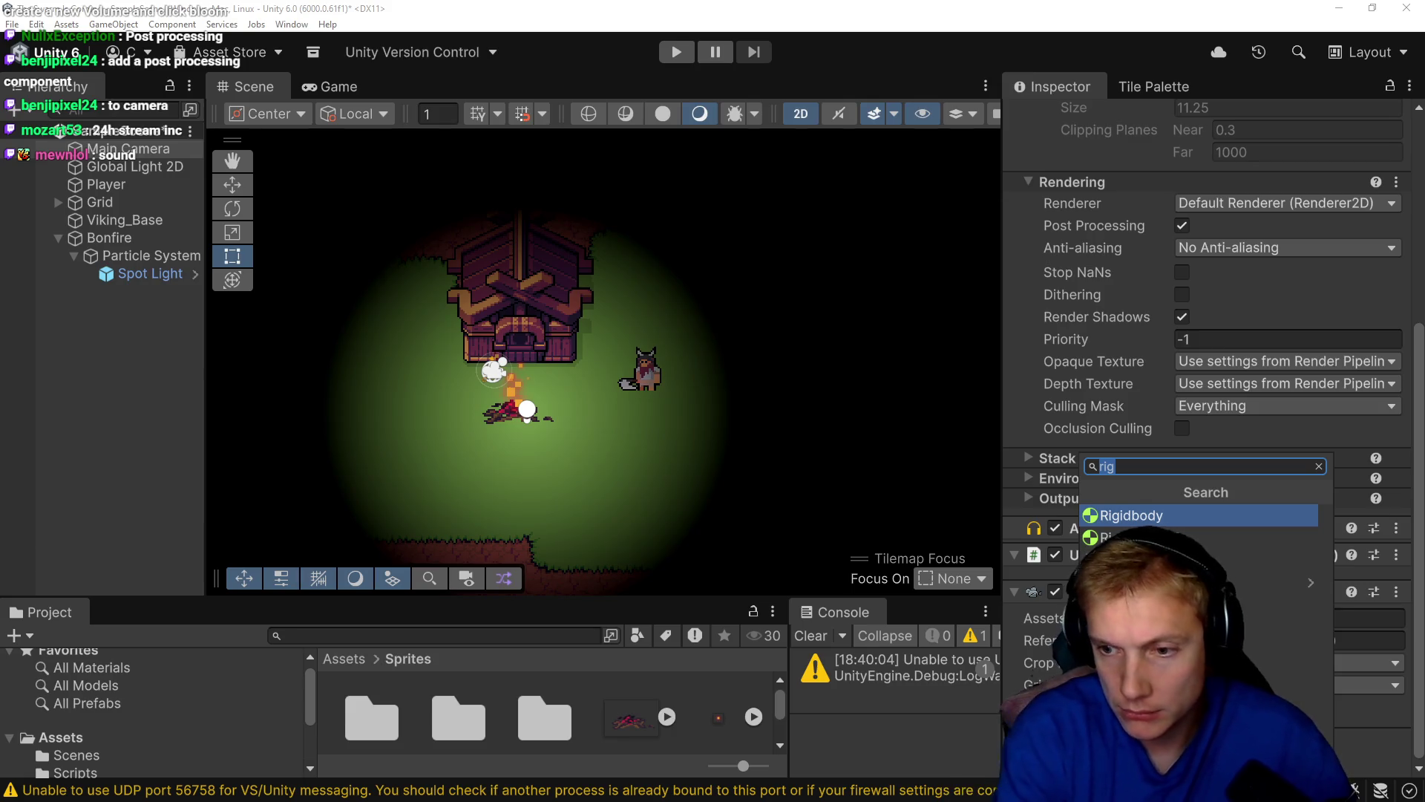
type("l")
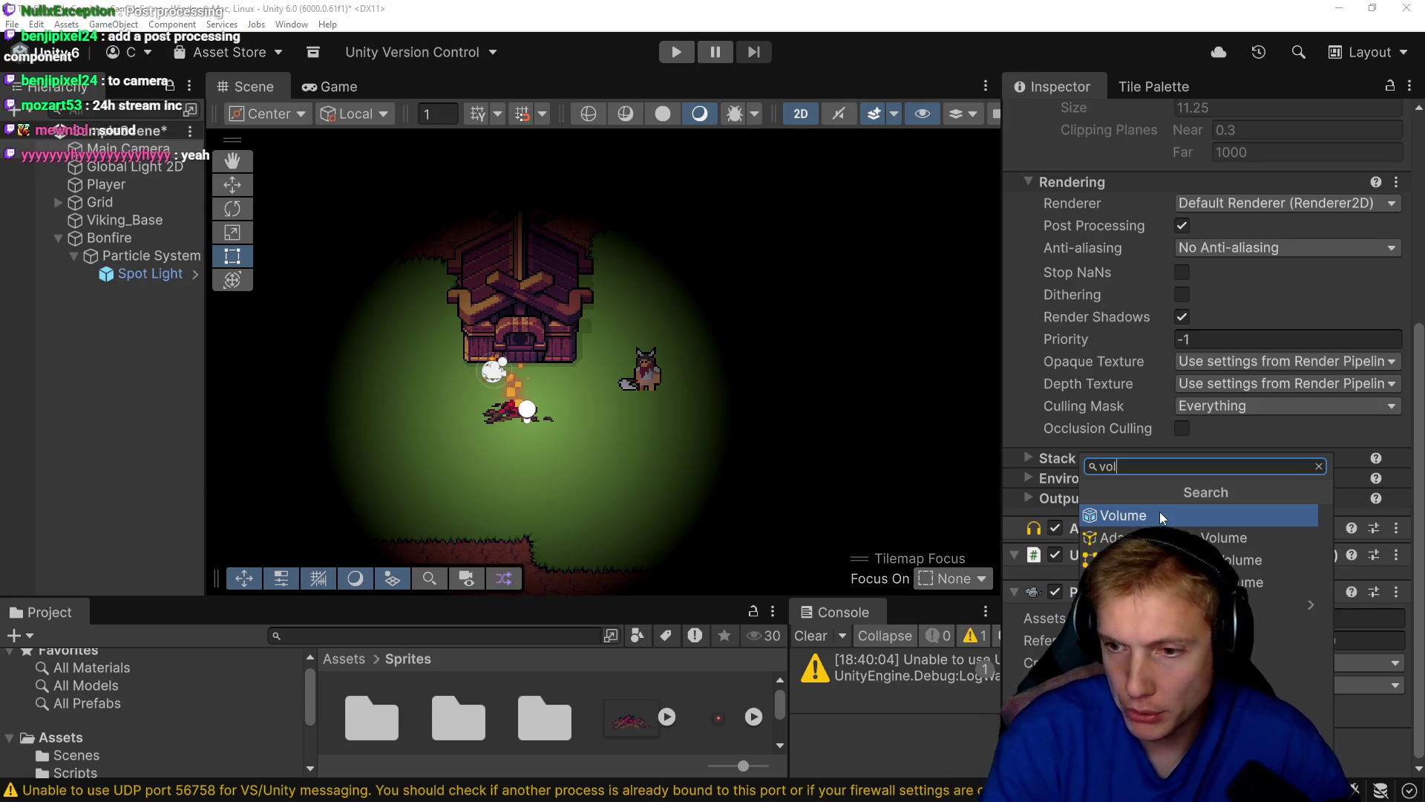
Add a Volume component to Main Camera, keep Mode on Global, and create a new profile.
left_click(1160, 514)
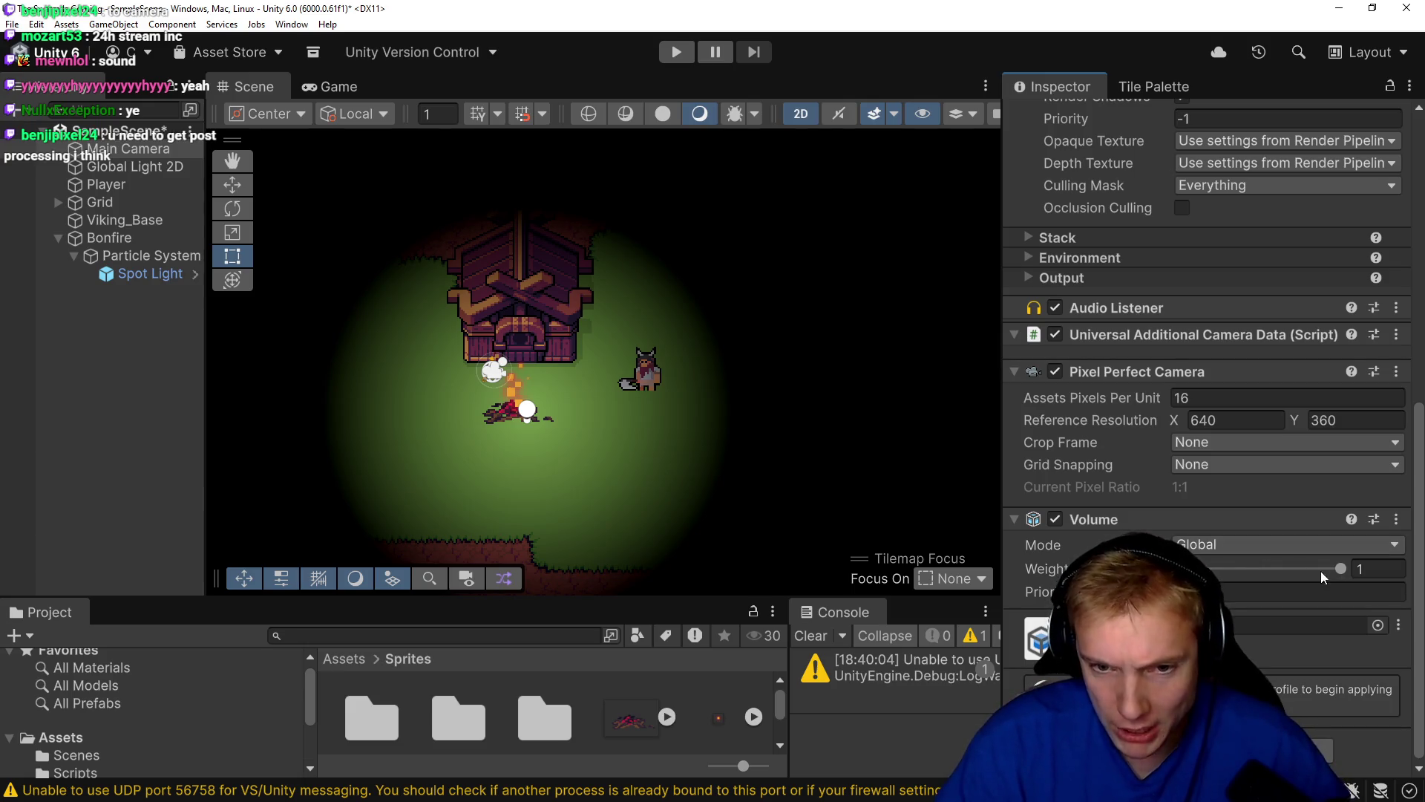
left_click(1259, 544)
left_click(1092, 554)
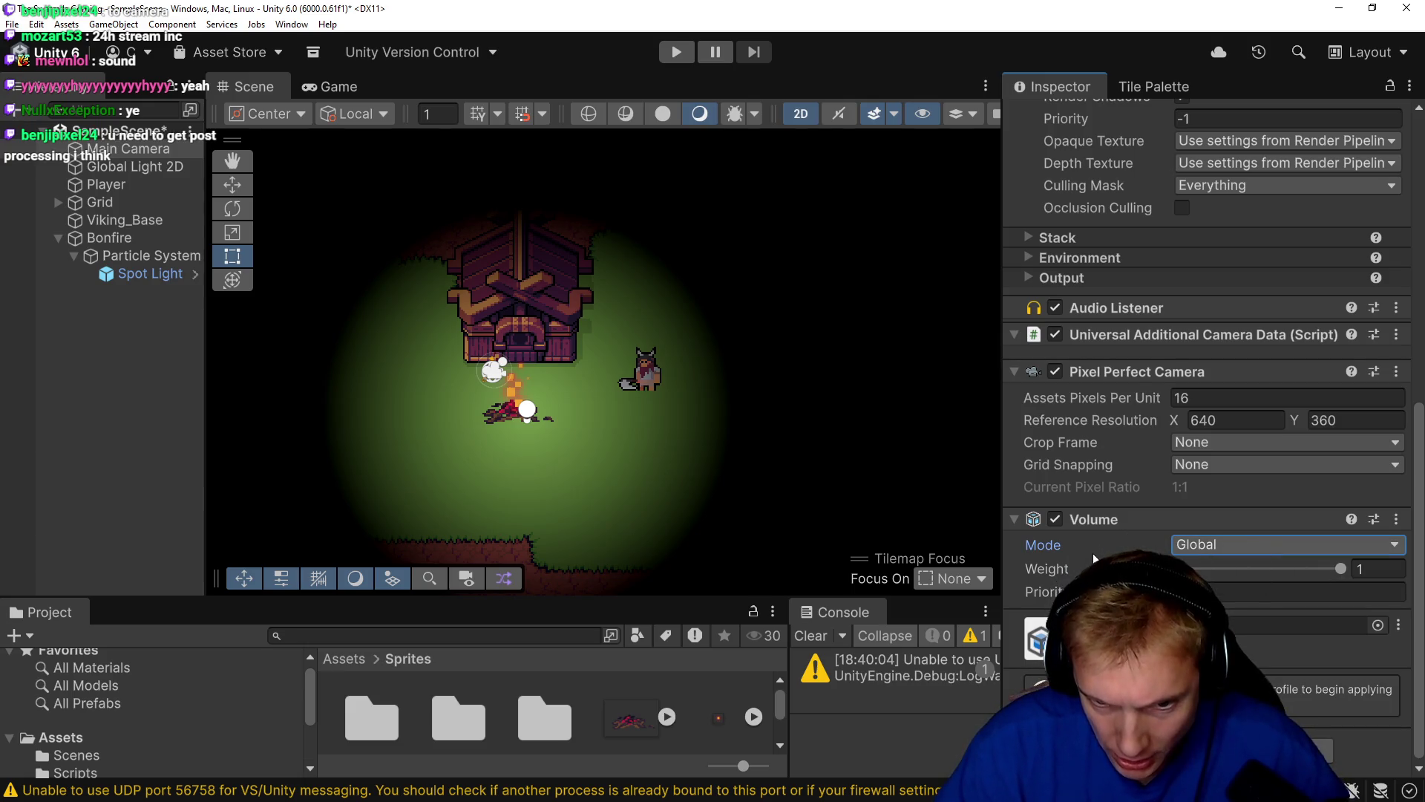
left_click(1304, 631)
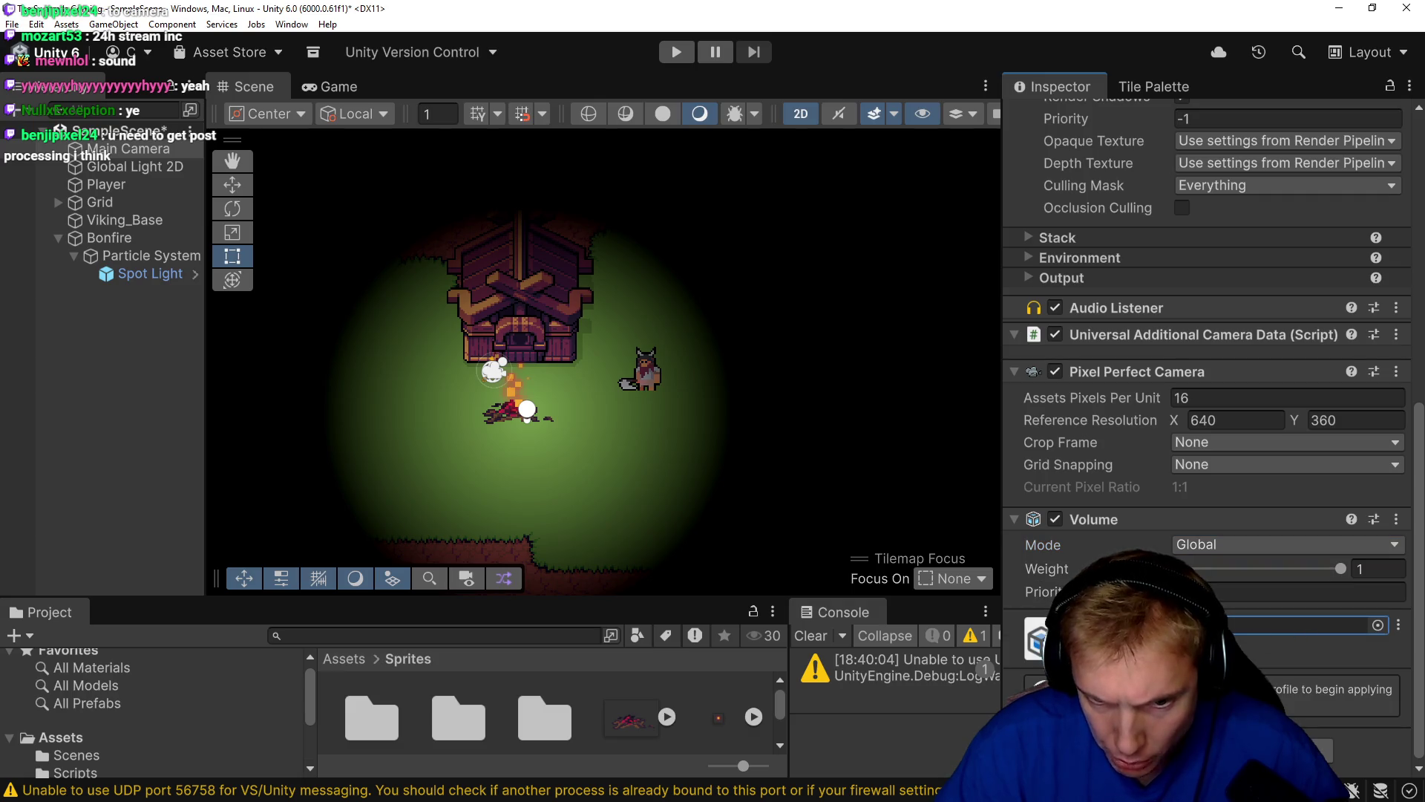
scroll(1306, 637, "up", 1)
scroll(1306, 637, "down", 2)
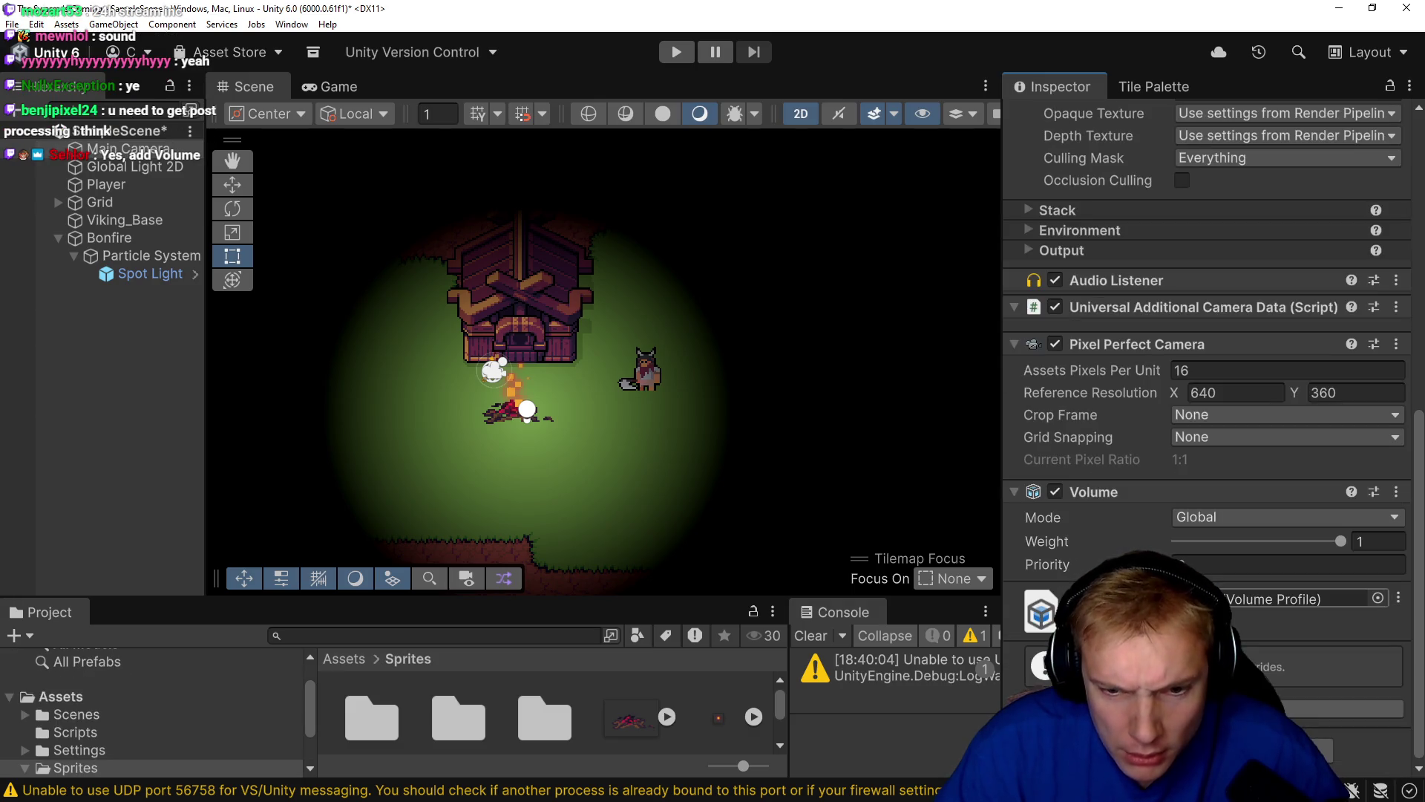
Add a Bloom override to the Main Camera Profile.
left_click(1254, 600)
left_click(1254, 600)
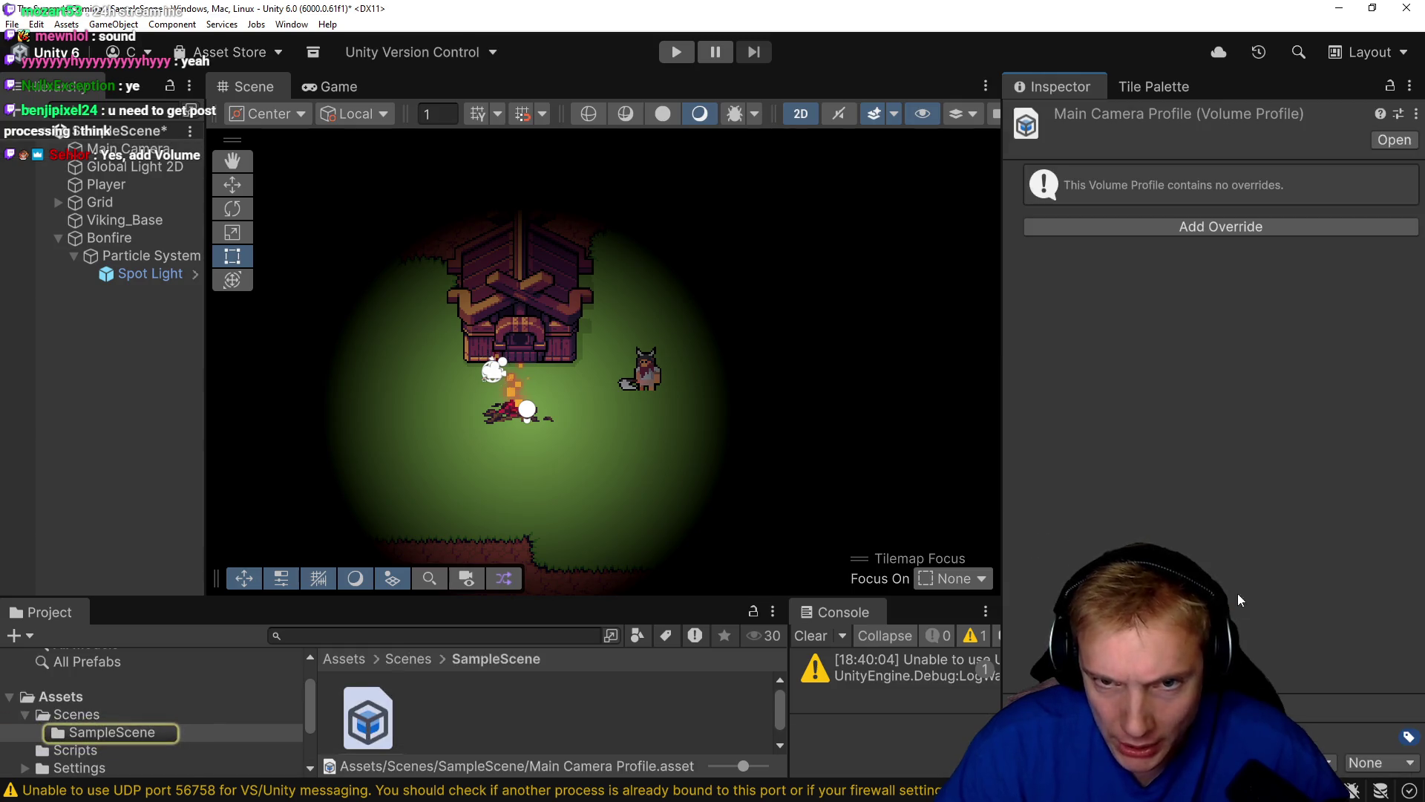
left_click(1209, 228)
left_click(1149, 338)
left_click(1139, 312)
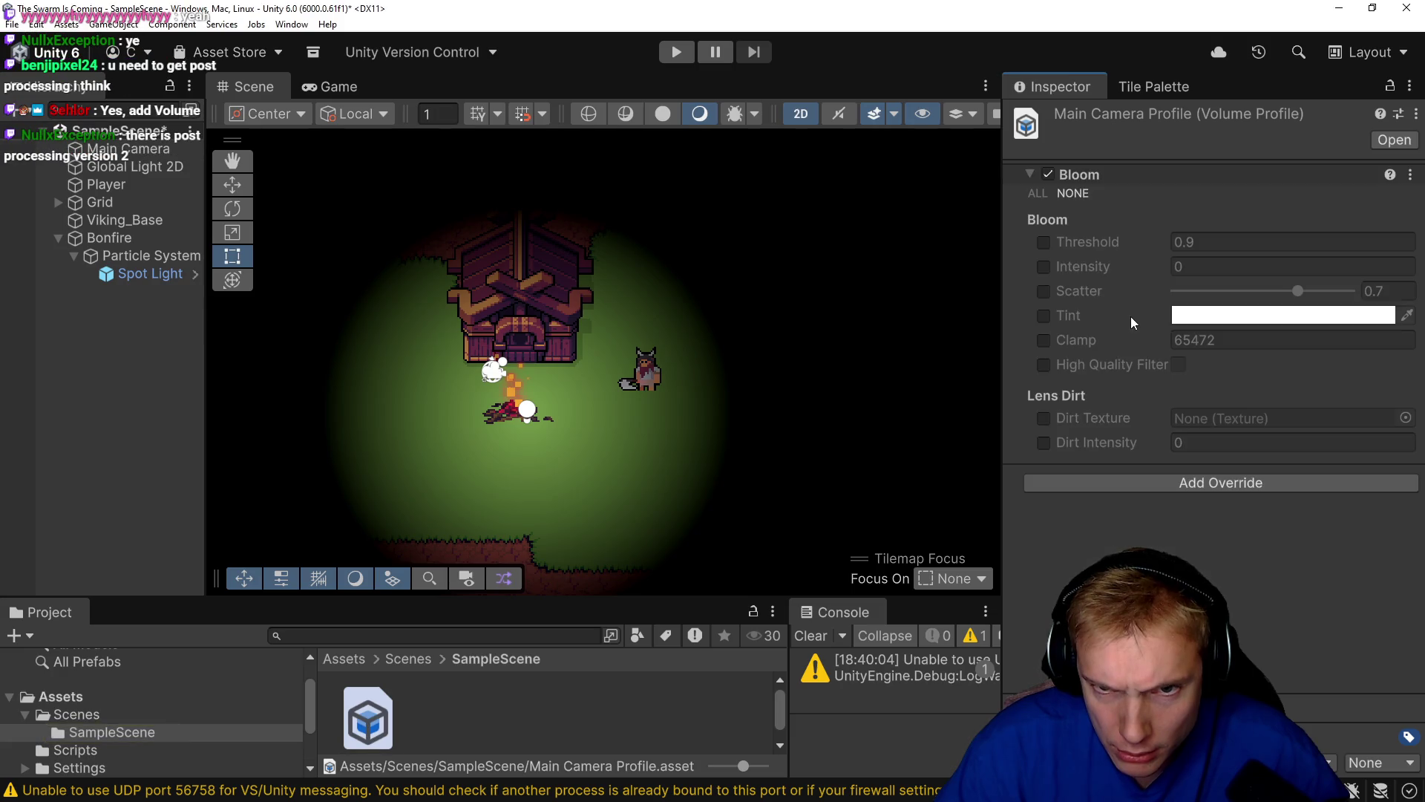
Enable Bloom Threshold and set it to 0.38.
left_click(1045, 242)
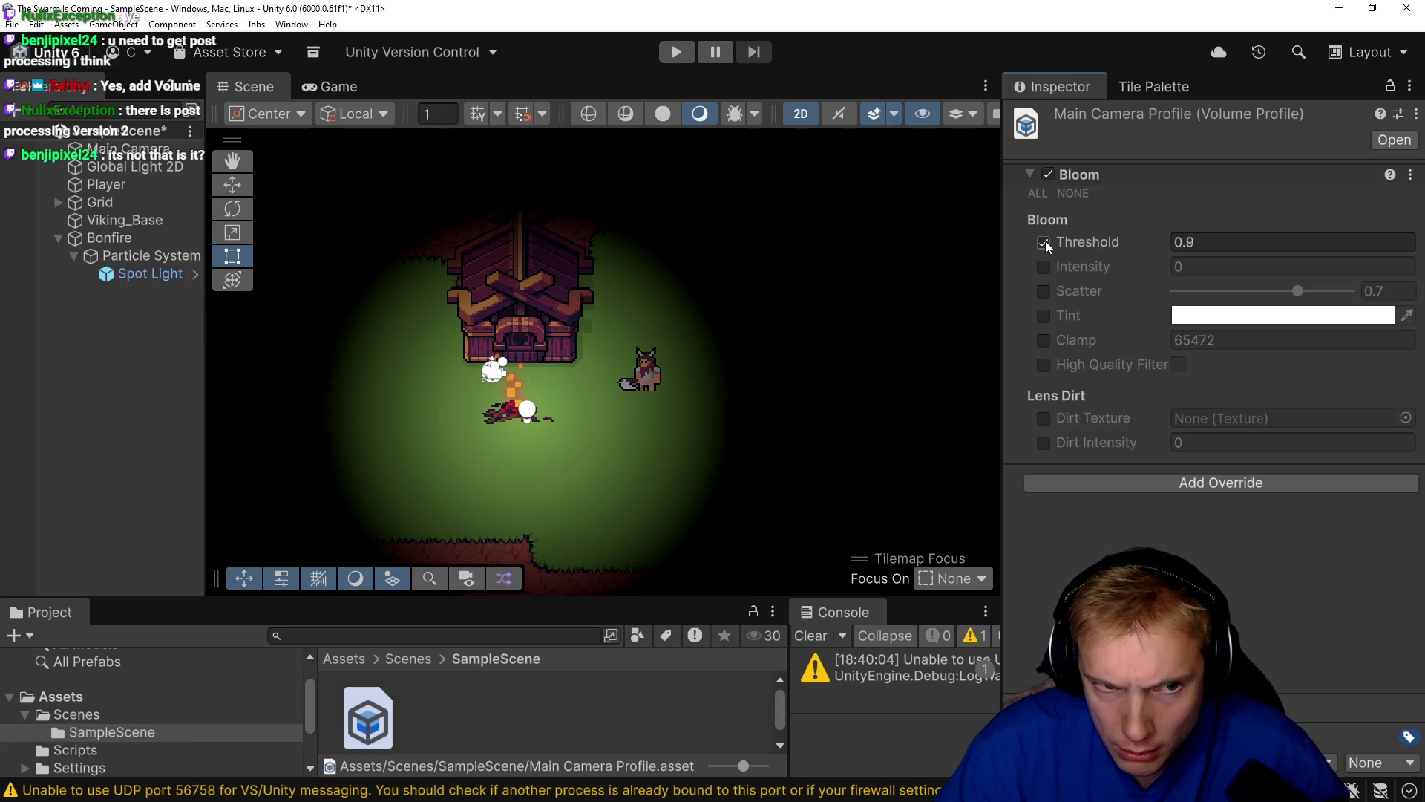
left_click_drag(1164, 242, 1127, 240)
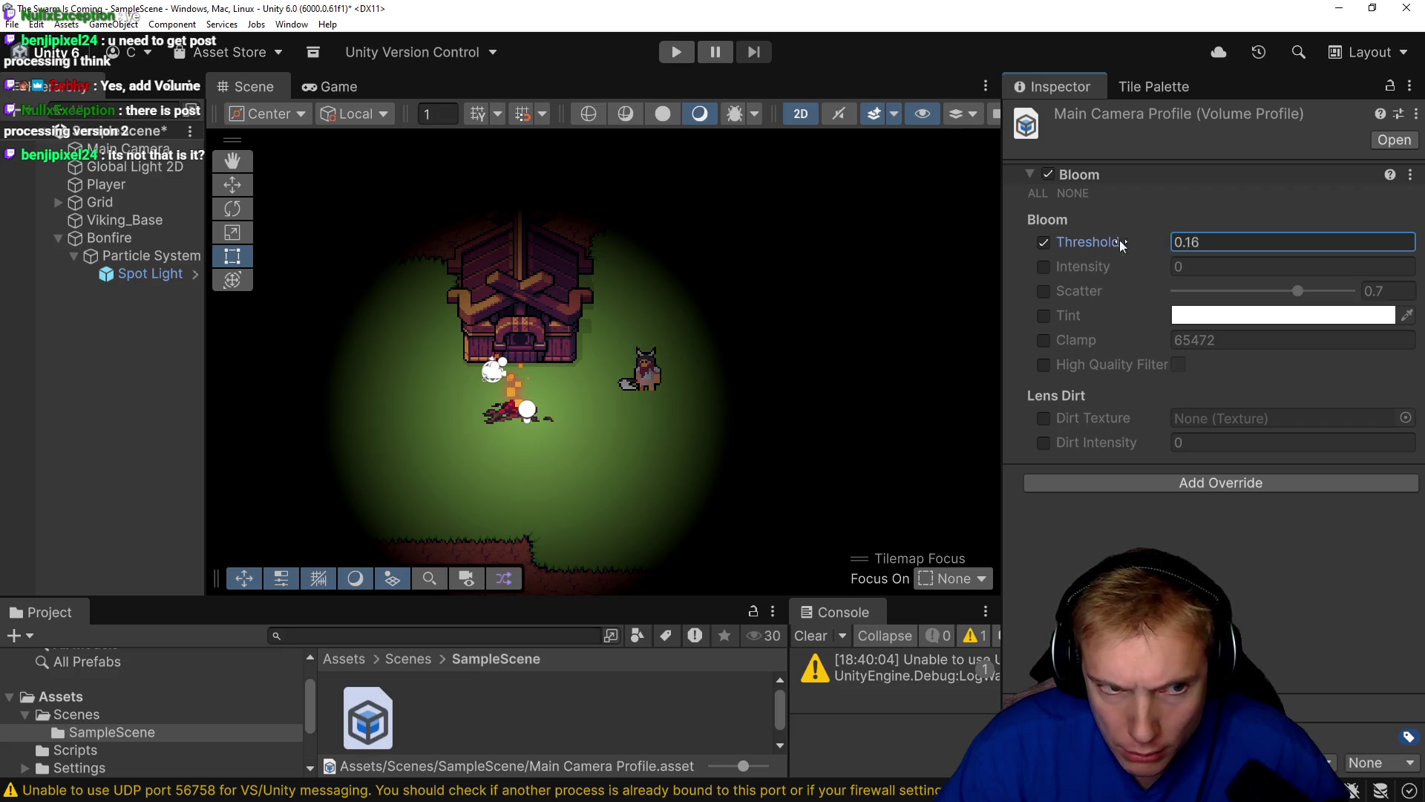
left_click_drag(634, 266, 817, 241)
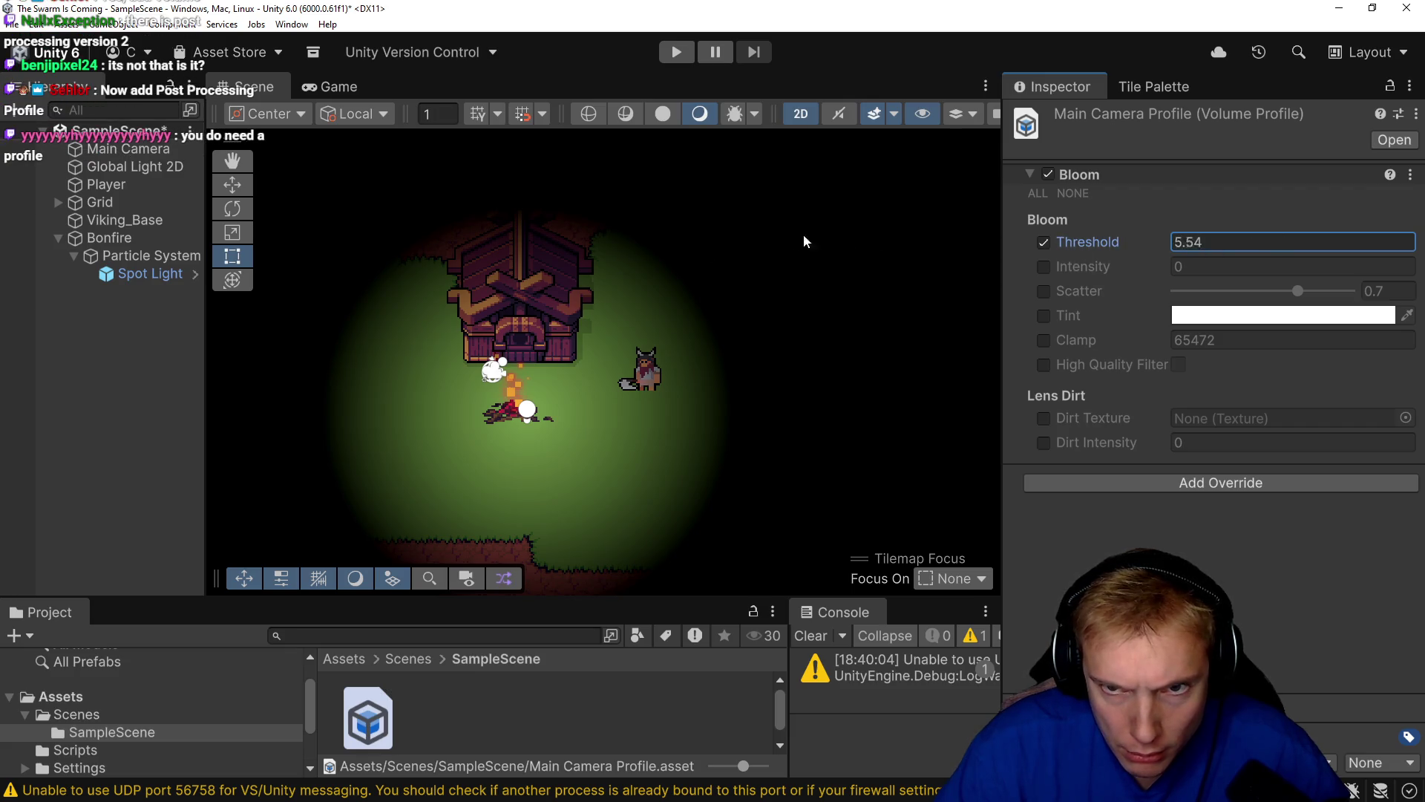
mouse_move(1116, 250)
left_mouse_down()
mouse_move(1206, 245)
mouse_move(879, 240)
left_mouse_up()
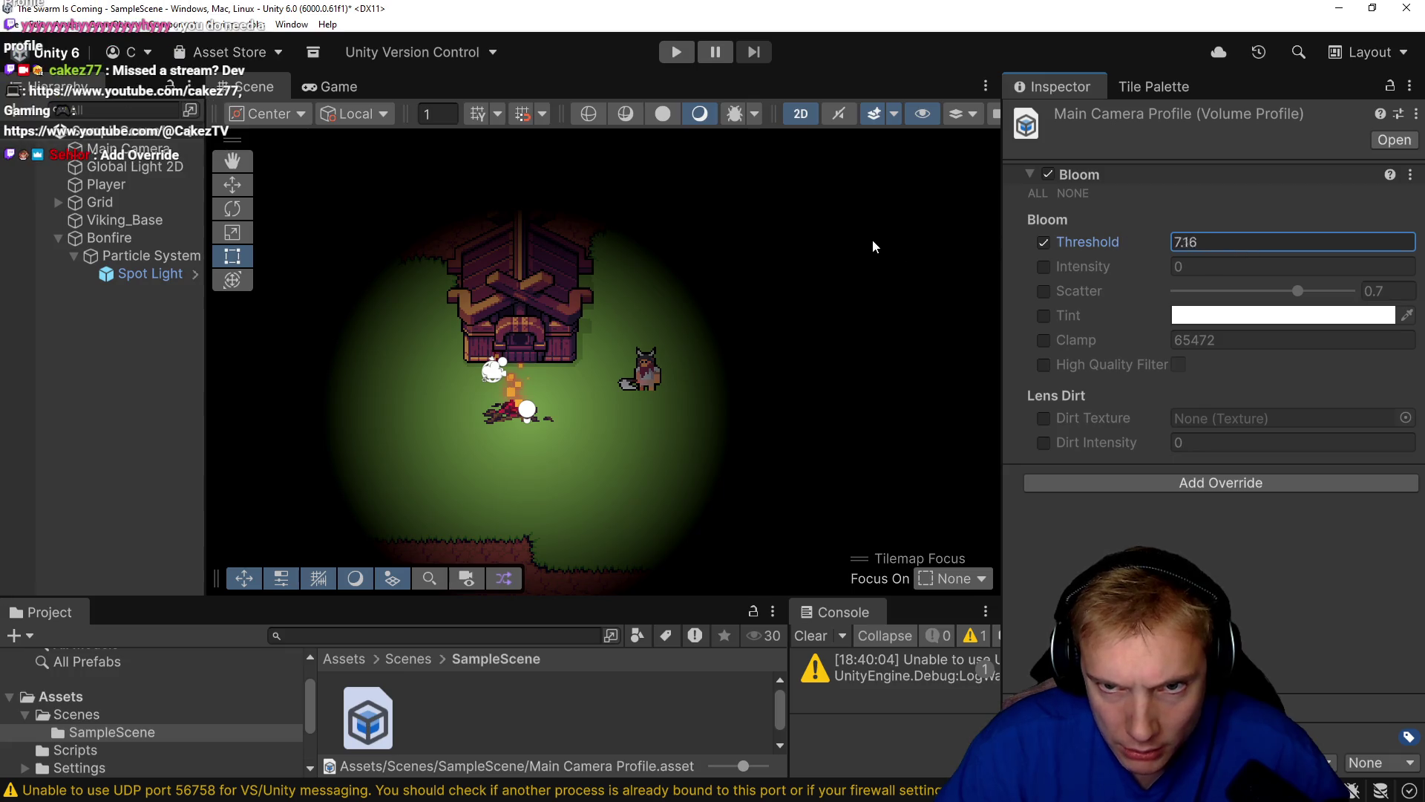
left_click_drag(350, 232, 737, 241)
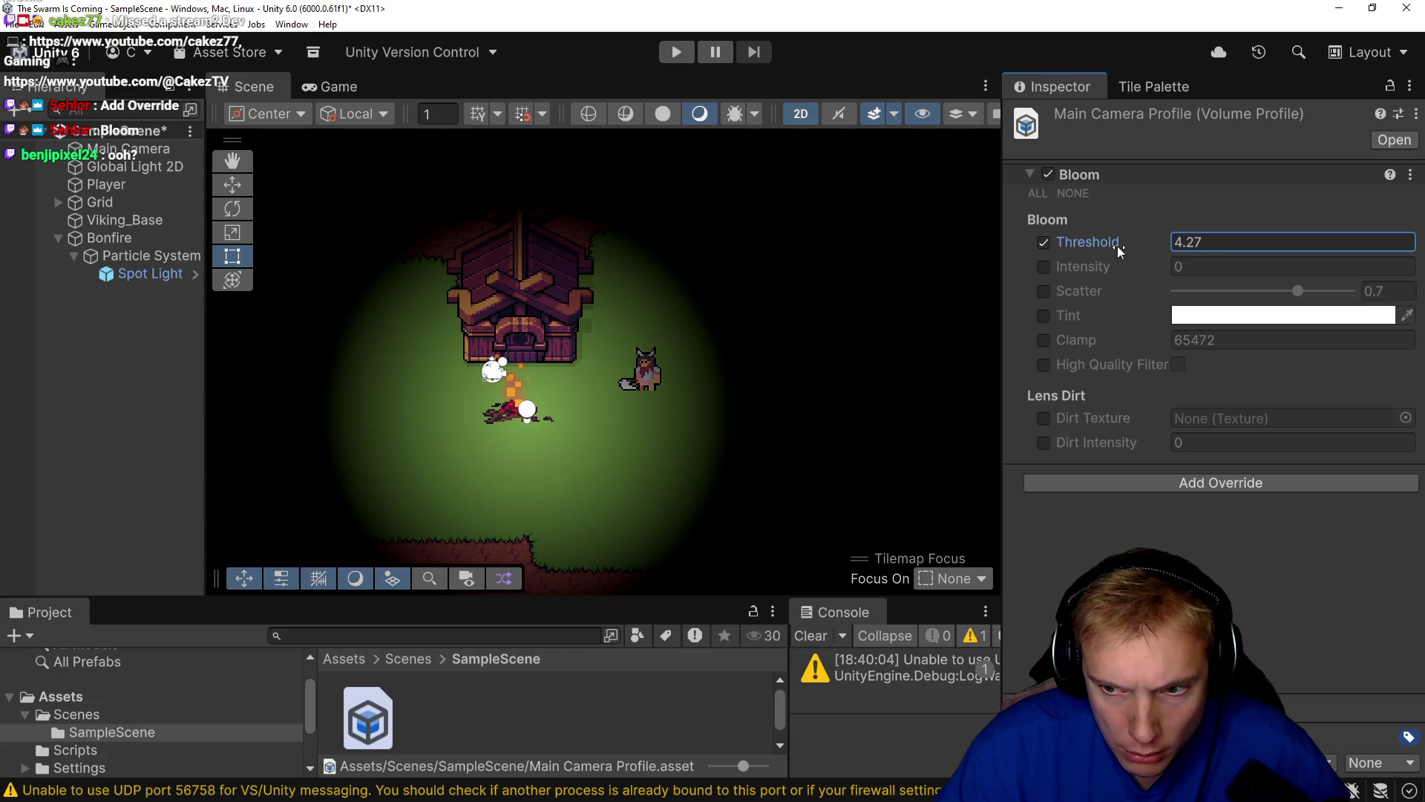
Enable Bloom Intensity at 1.11 and turn on the Tint override.
left_click(1043, 266)
mouse_move(1151, 266)
left_mouse_down()
mouse_move(1206, 263)
mouse_move(969, 233)
left_mouse_up()
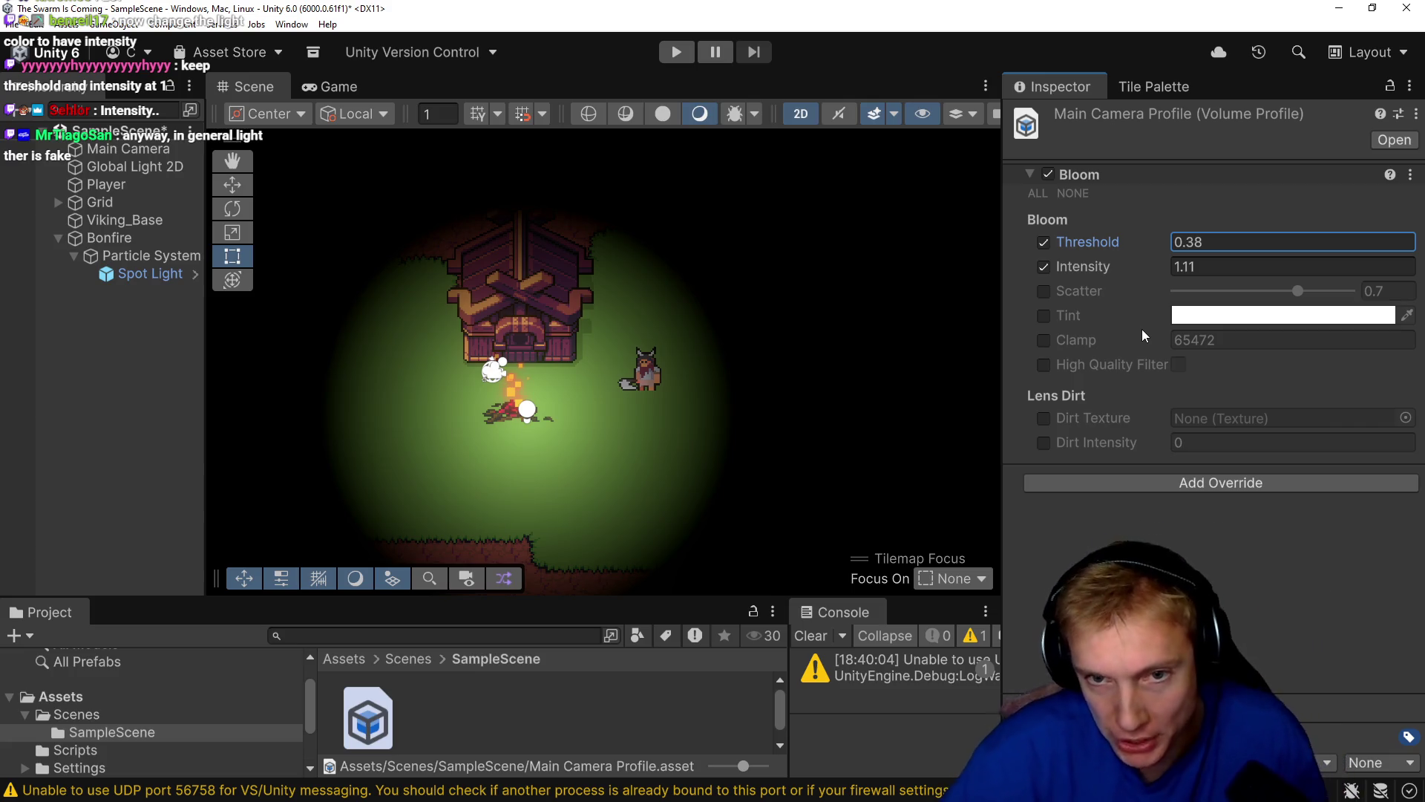
left_click(1044, 317)
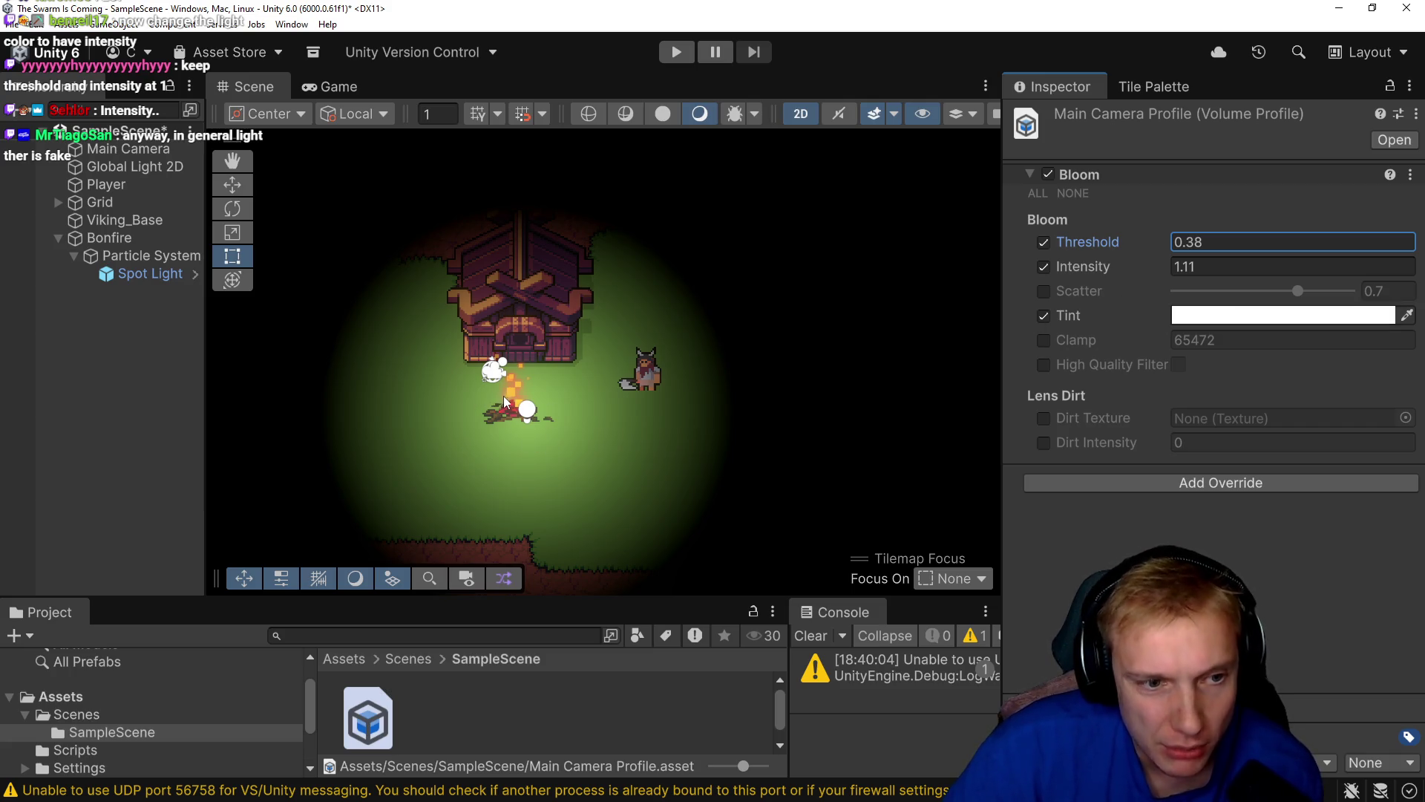
scroll(507, 390, "up", 2)
scroll(513, 390, "up", 3)
scroll(583, 382, "down", 3)
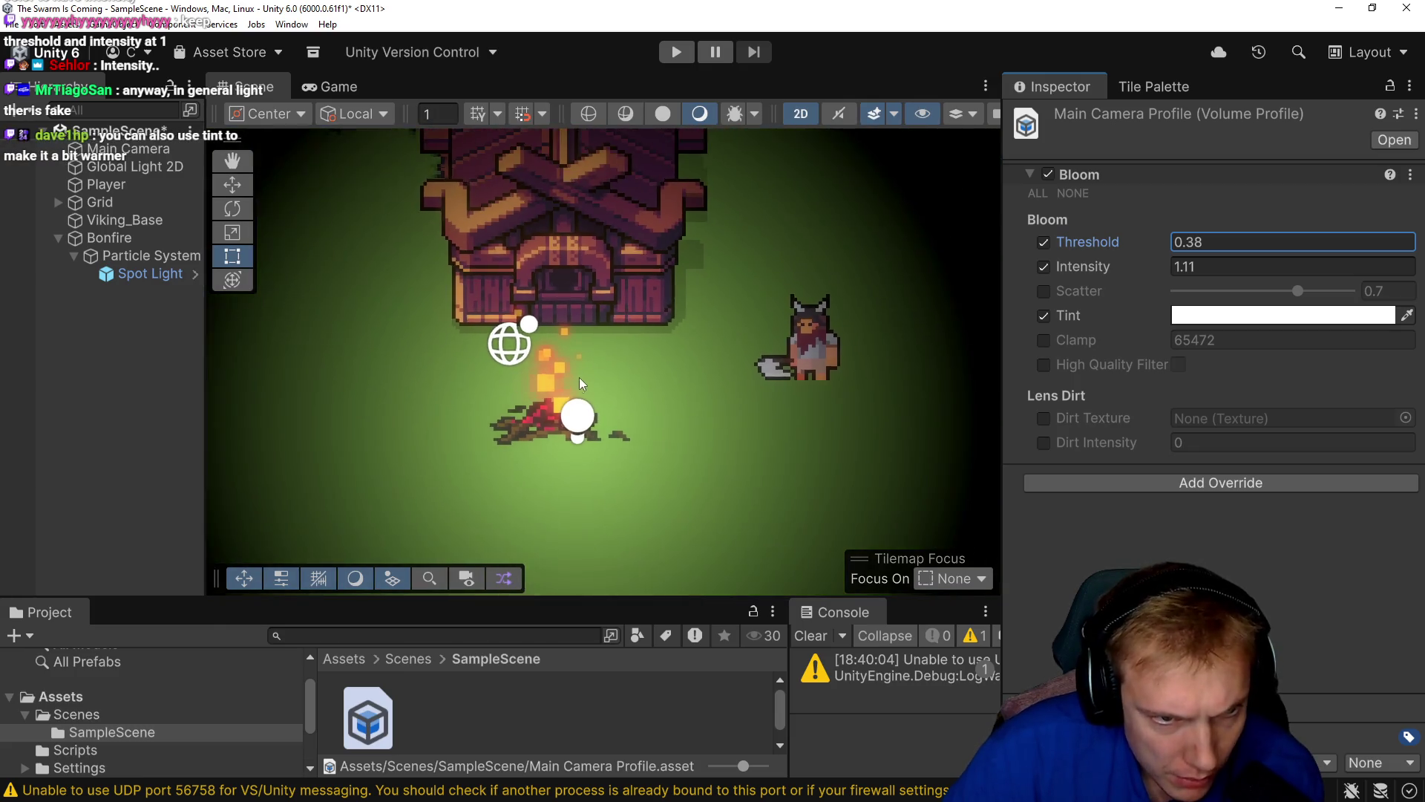
Set the Global Light 2D colour to white (FFFFFF).
left_click(124, 171)
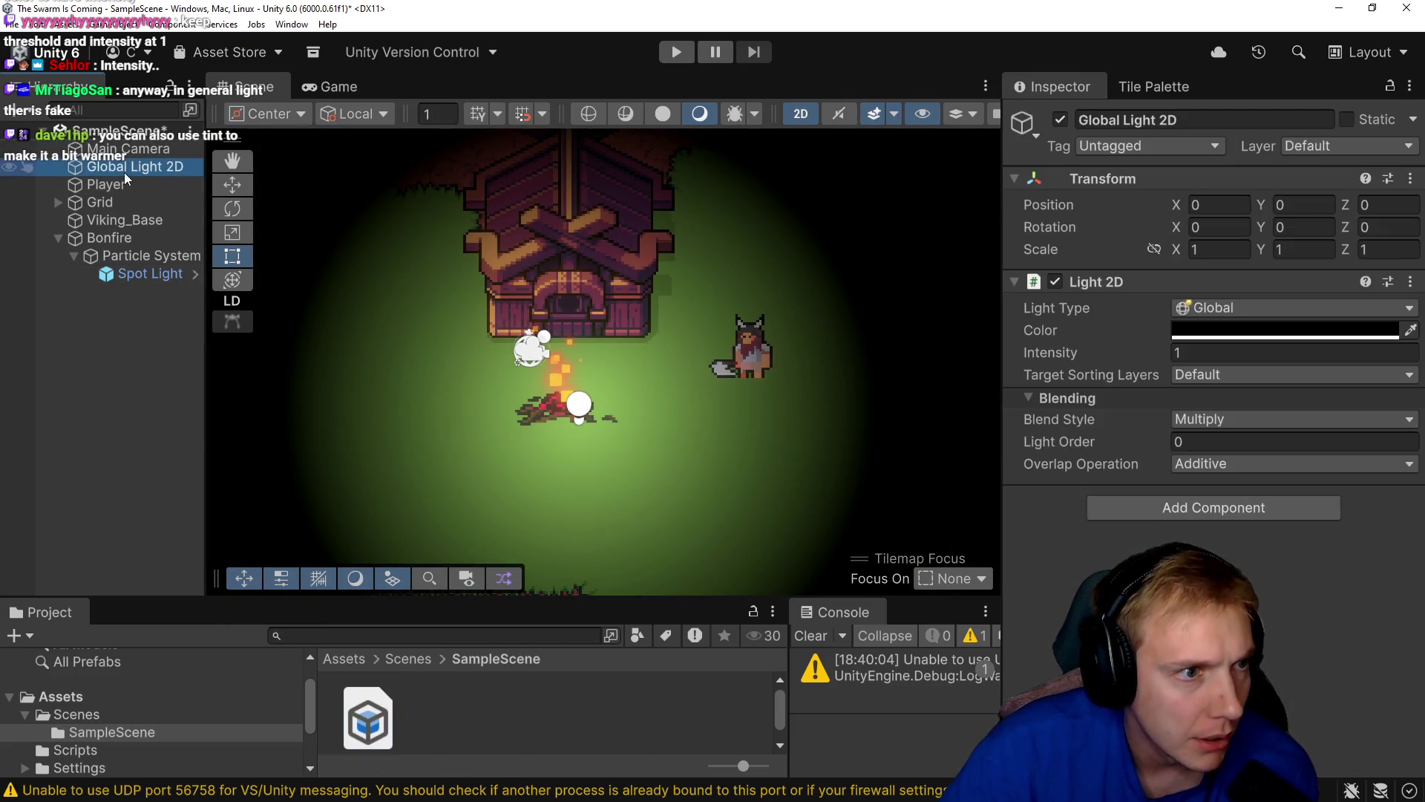
left_click(1274, 333)
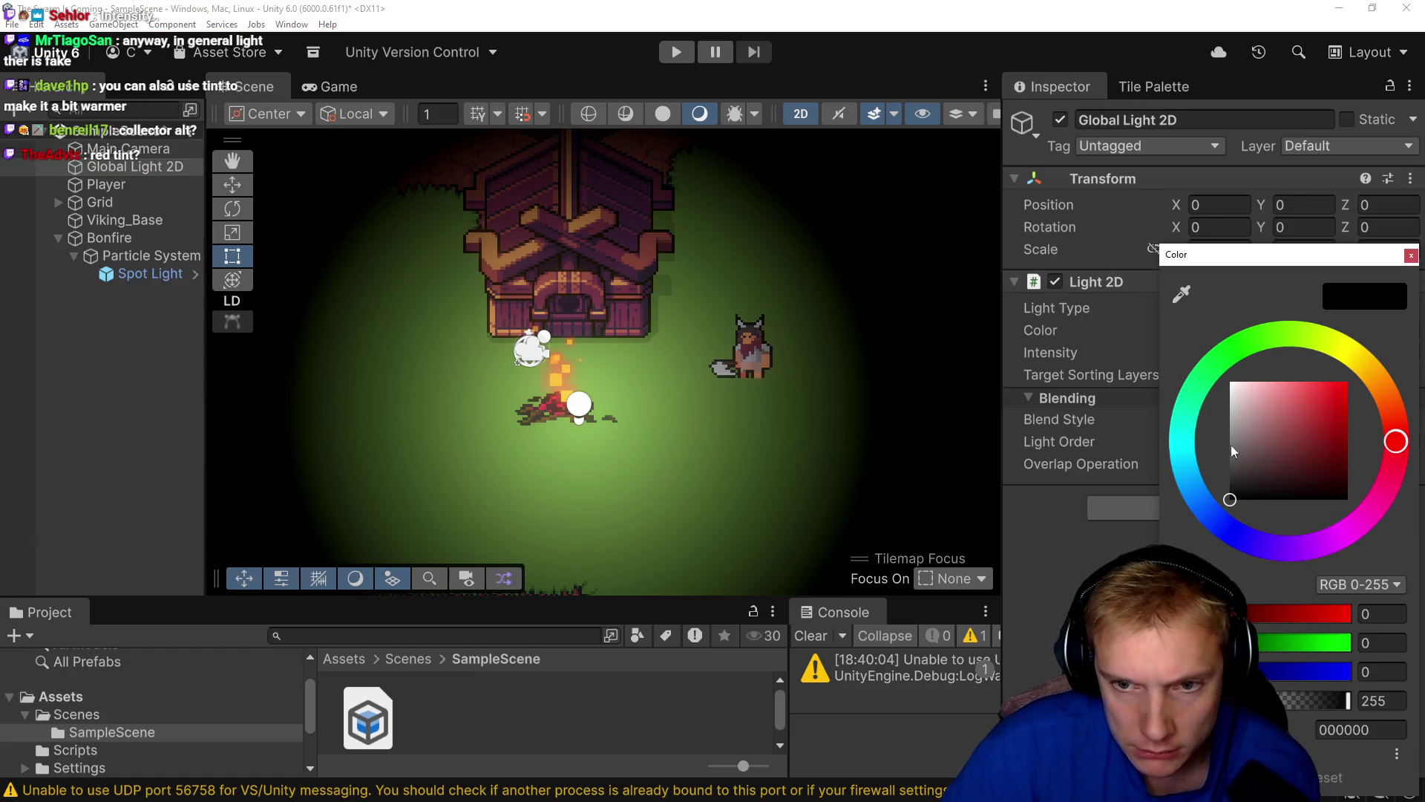
left_click_drag(1247, 442, 1229, 381)
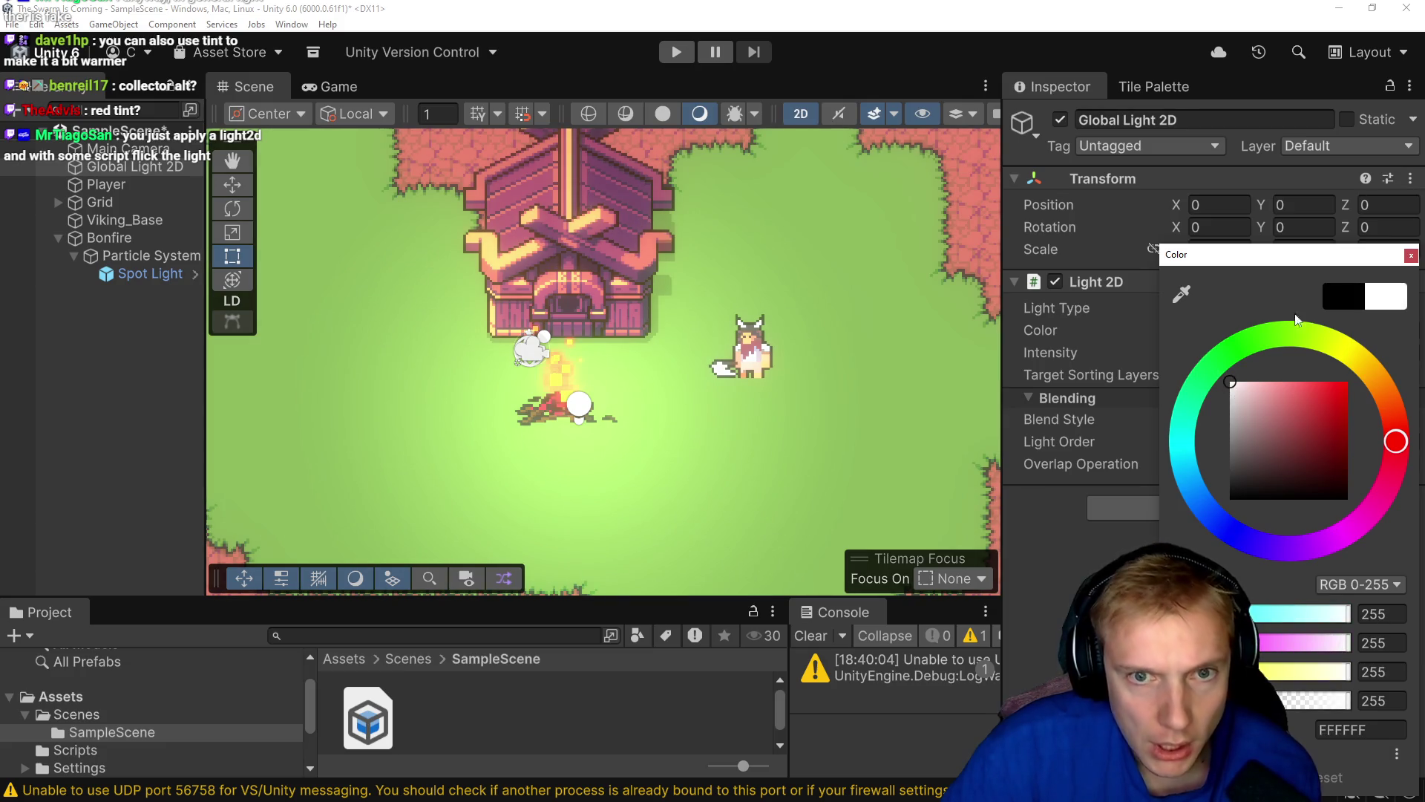
left_click(1409, 256)
Pan the Scene view to recentre the house in the brightly lit map.
scroll(678, 358, "down", 5)
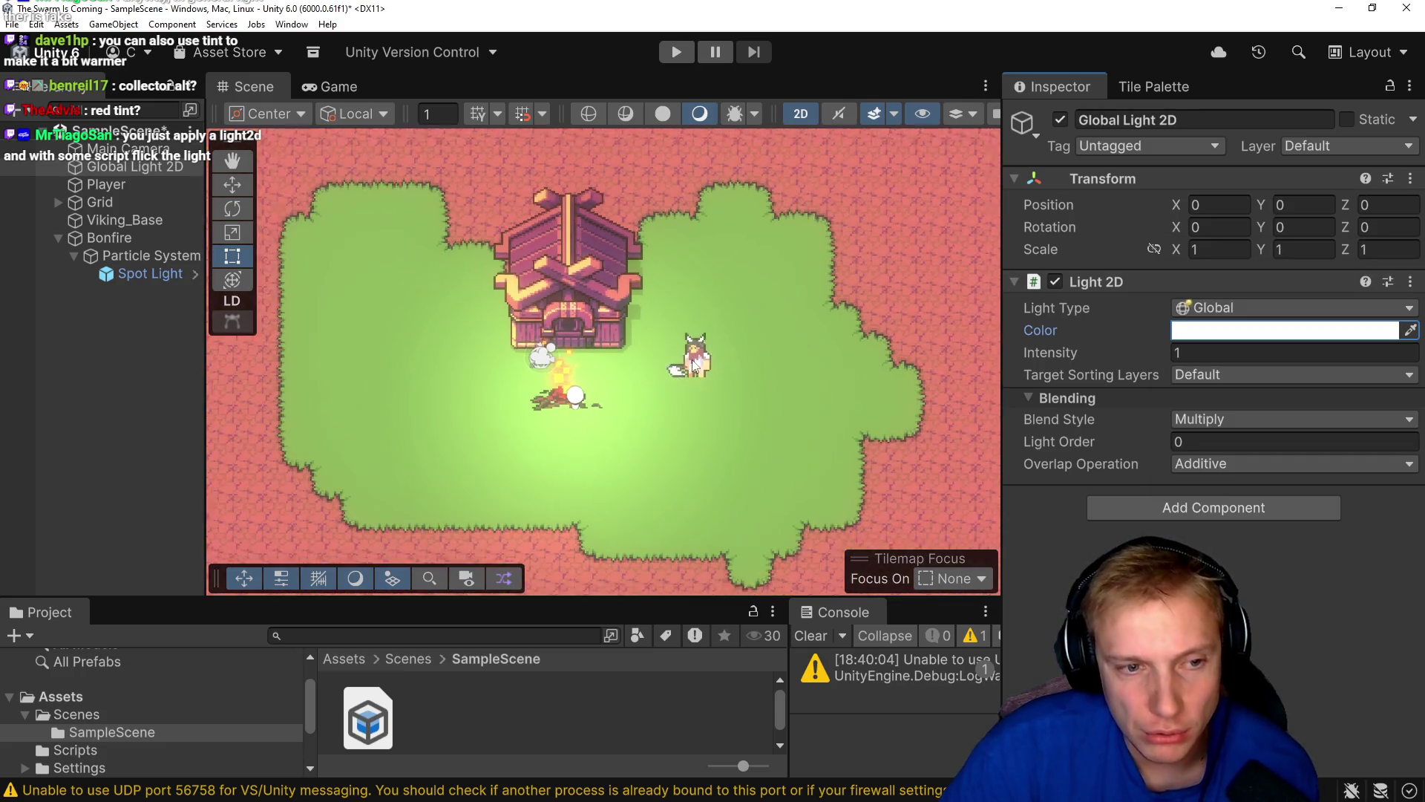
scroll(678, 358, "up", 5)
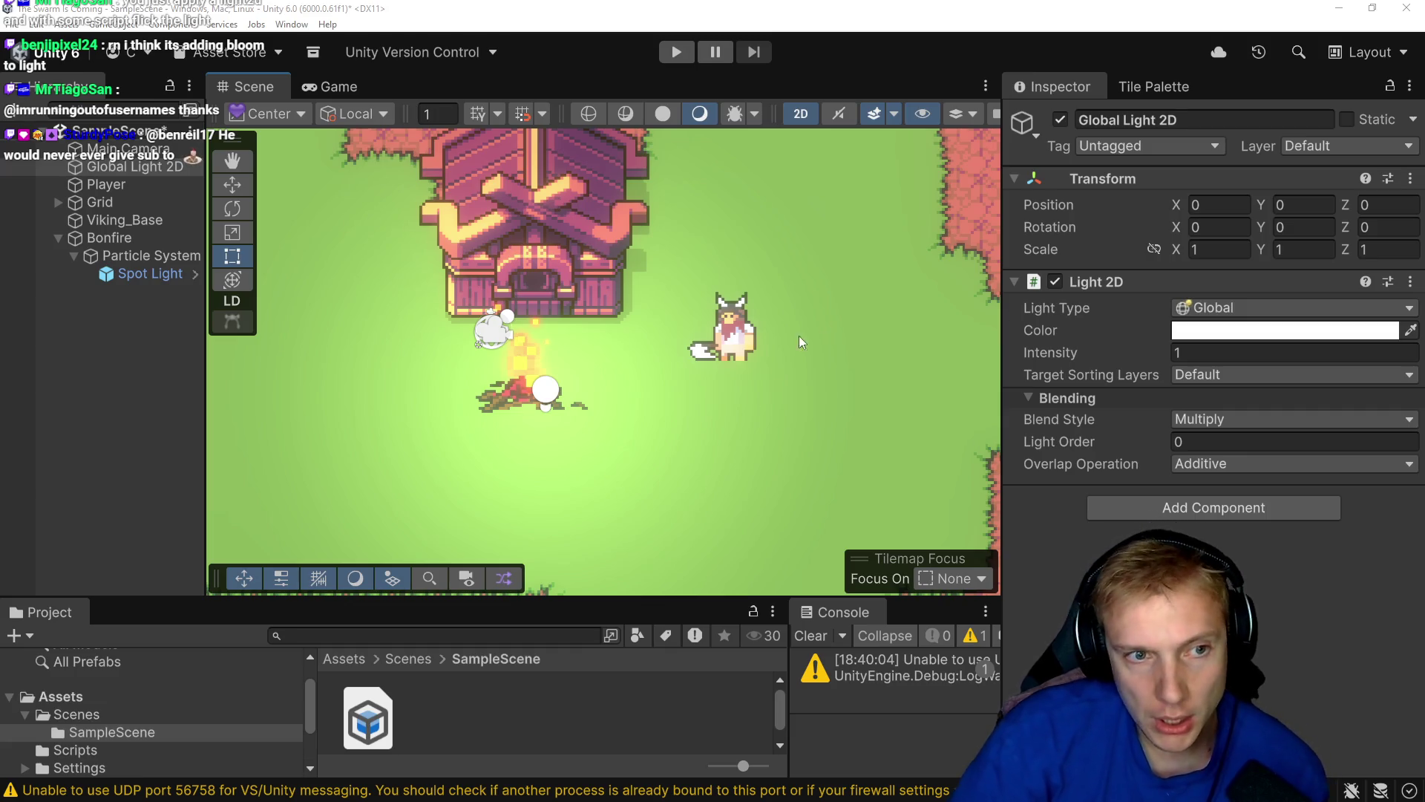
scroll(697, 313, "down", 10)
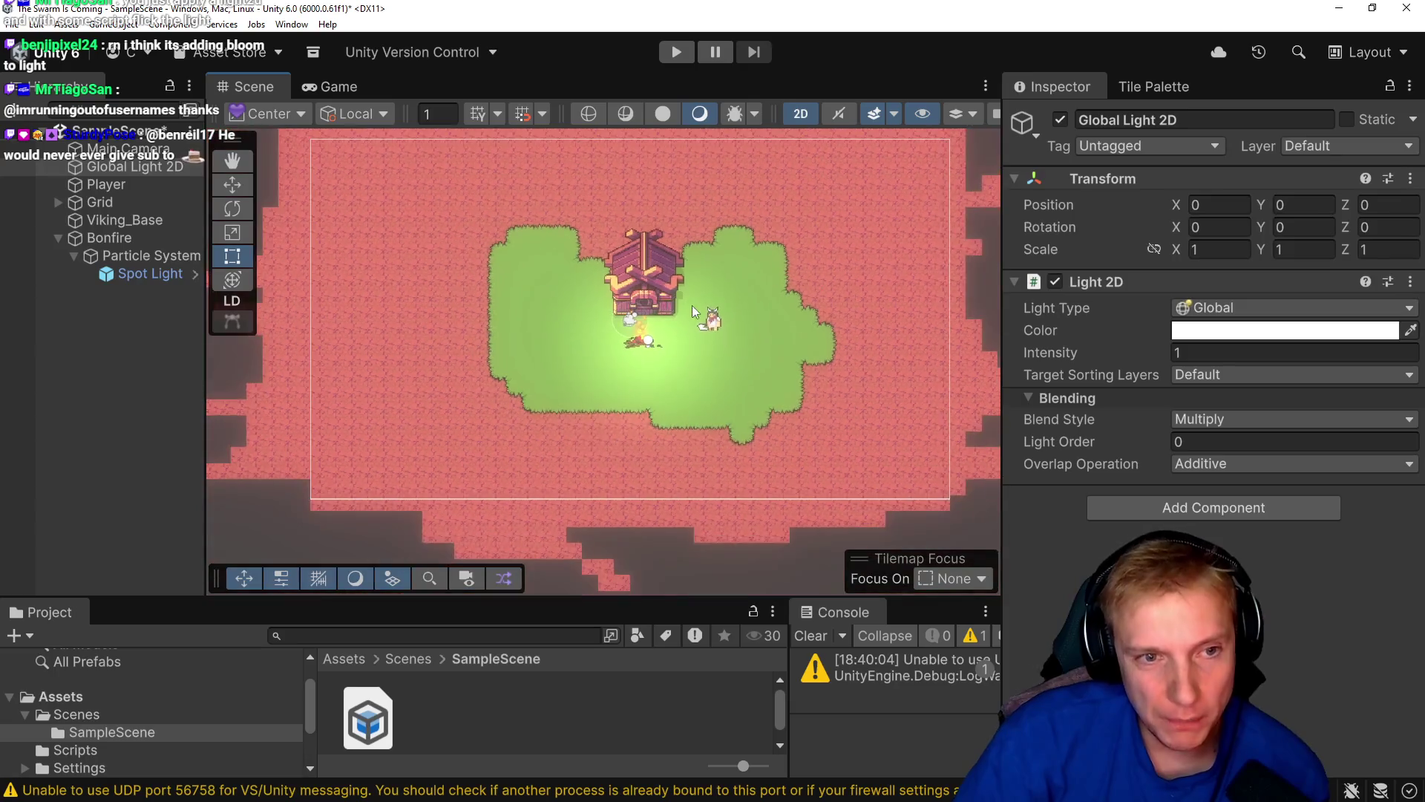
scroll(692, 305, "up", 10)
left_click_drag(688, 289, 715, 326)
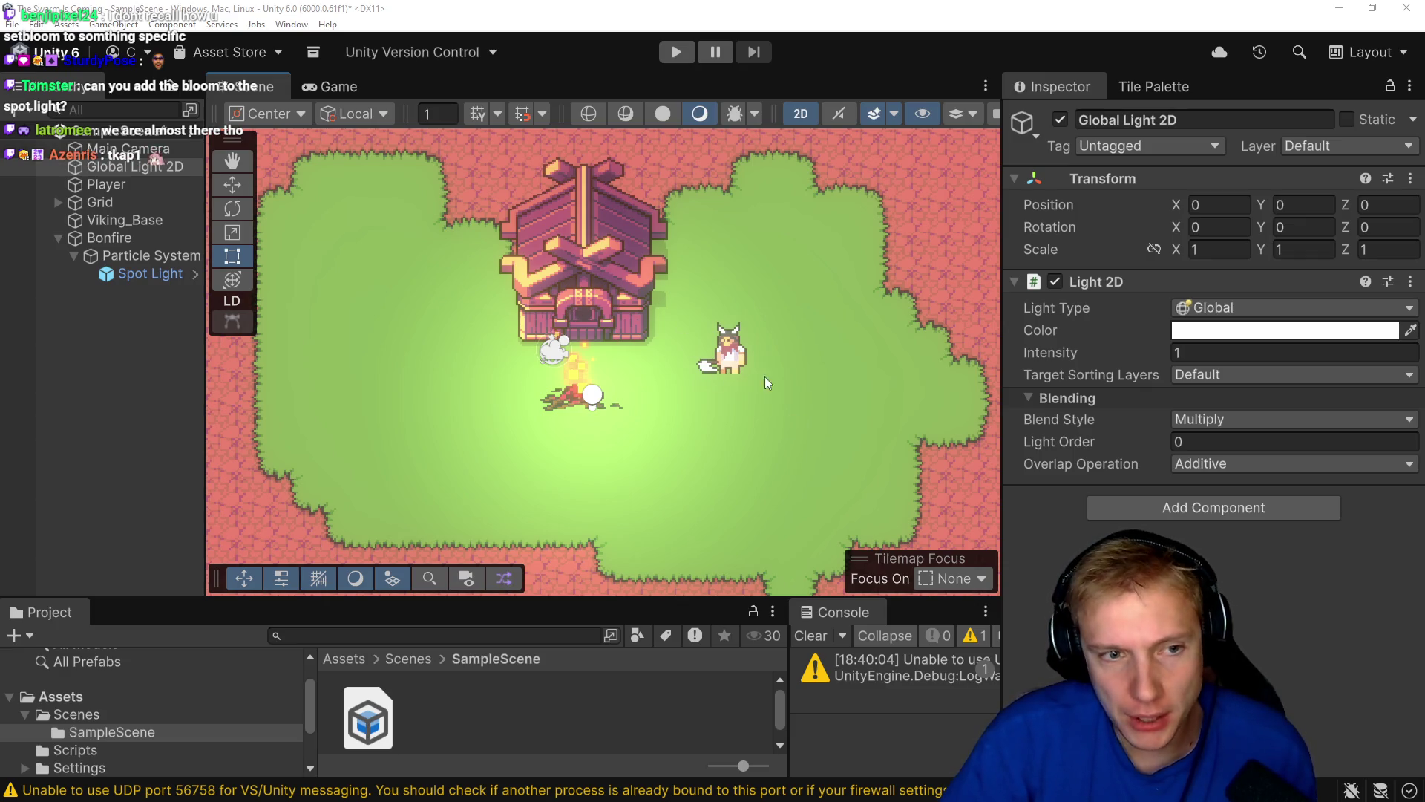
key("Right")
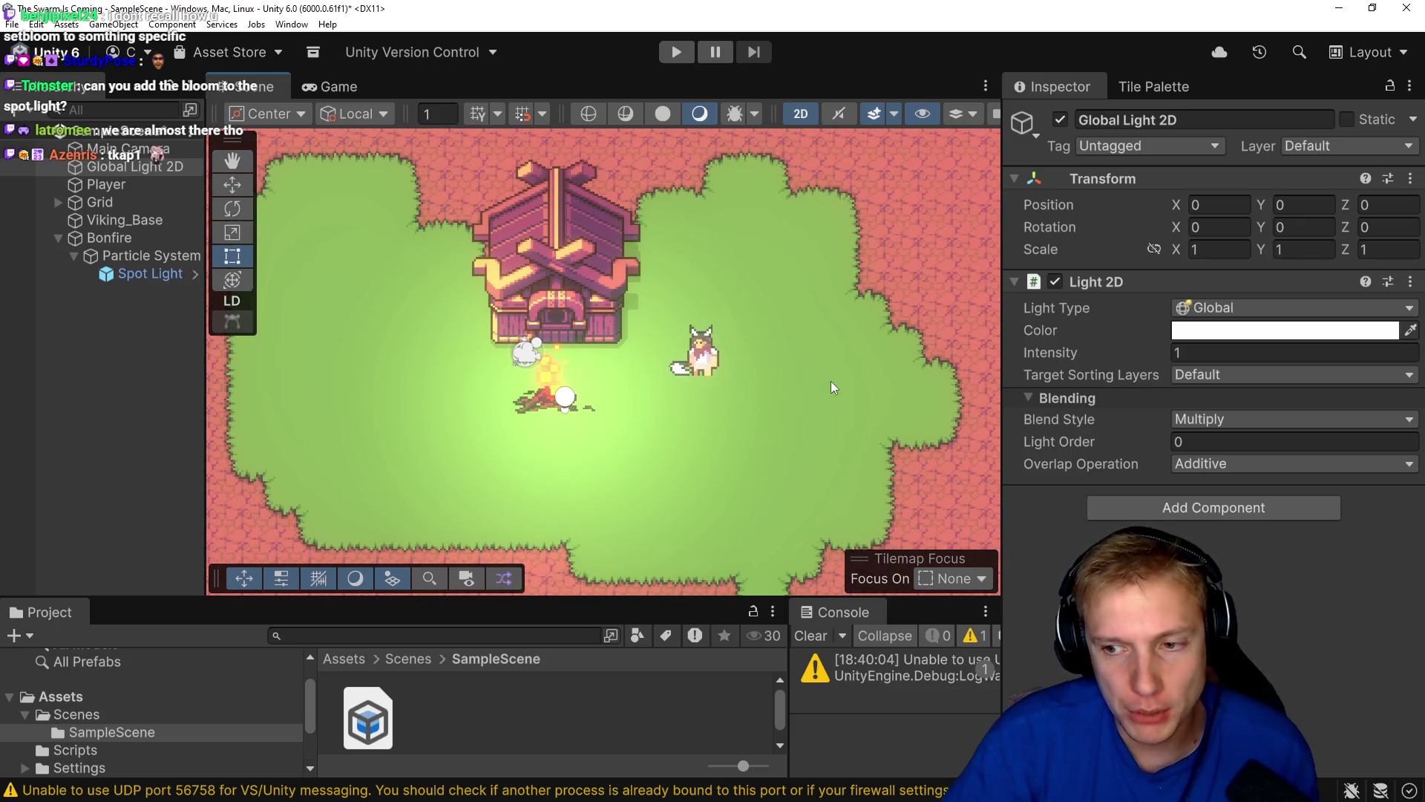